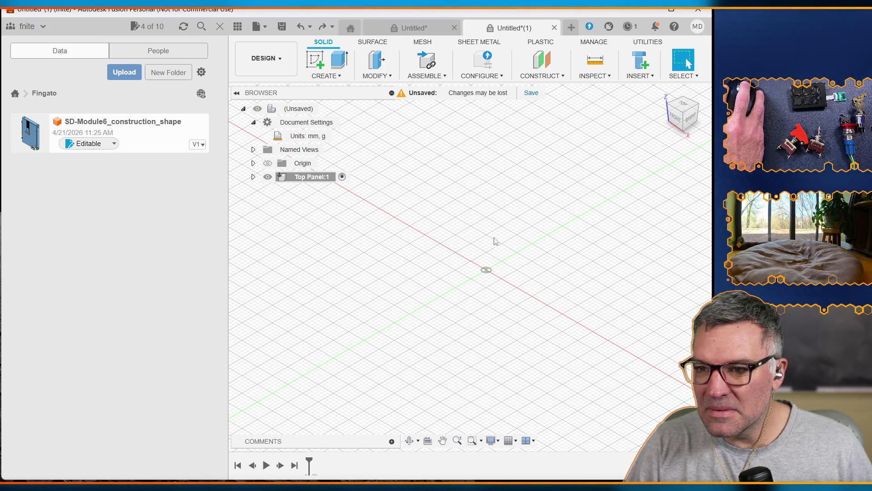
Save the new design as 'Panel' in the Fingato project, producing Panel v1
left_click(534, 97)
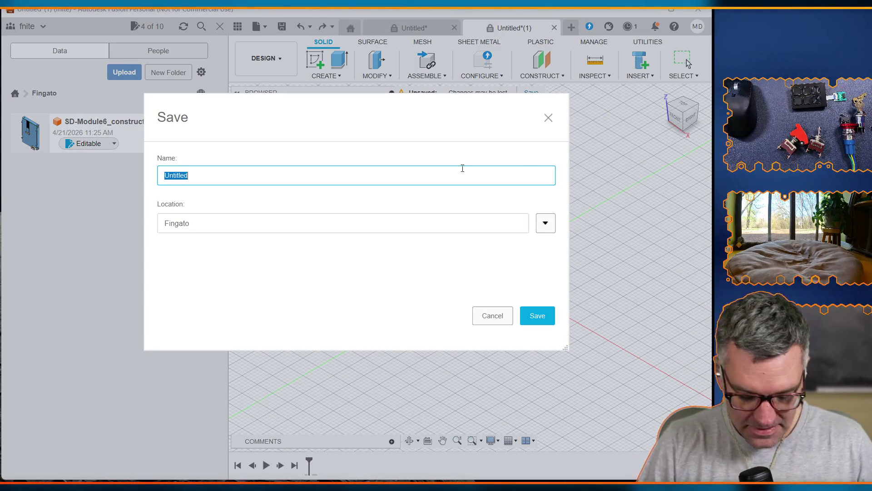
type("Panel")
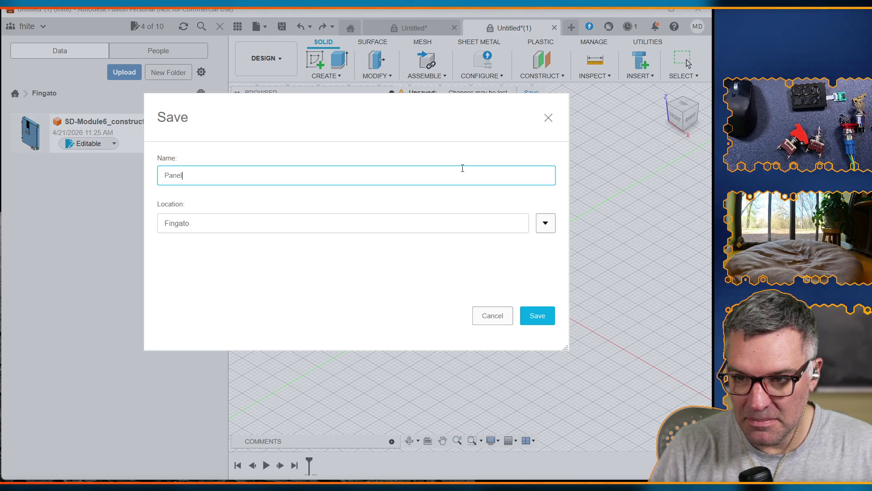
key("Return")
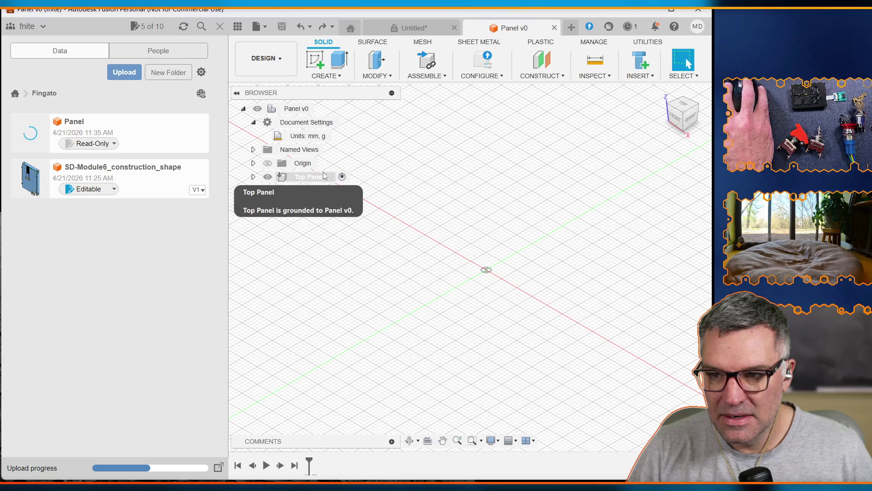
left_click(289, 110)
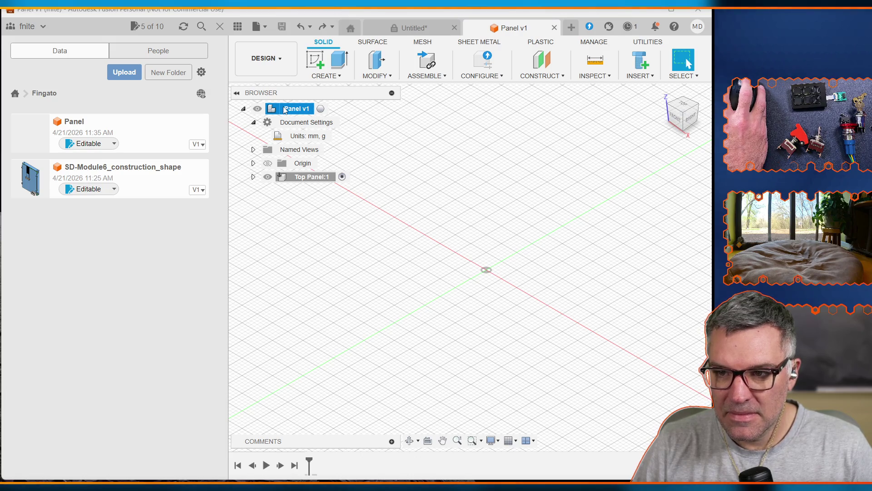
Make the root Panel v1 component active in the Browser
left_click(321, 109)
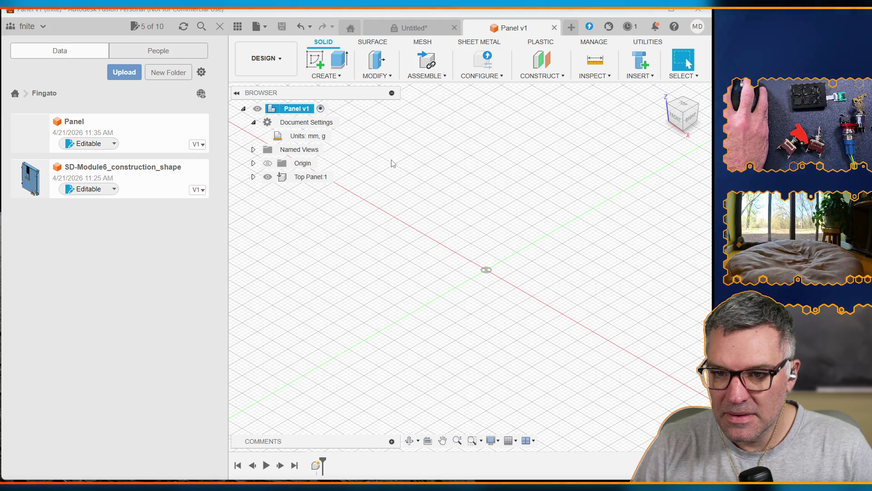
Link the SD-Module6 design into the canvas and tilt it about its X axis
mouse_move(34, 190)
left_mouse_down()
mouse_move(446, 289)
mouse_move(413, 277)
left_mouse_up()
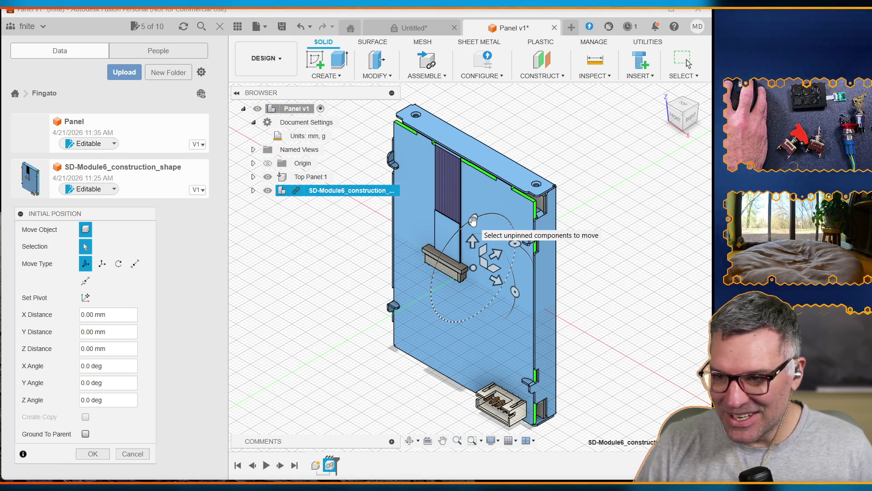
left_click_drag(474, 221, 448, 278)
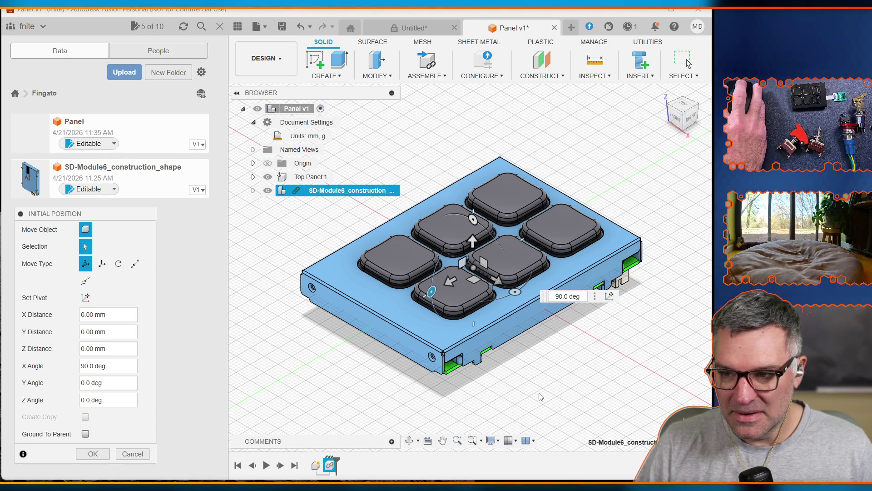
key("Return")
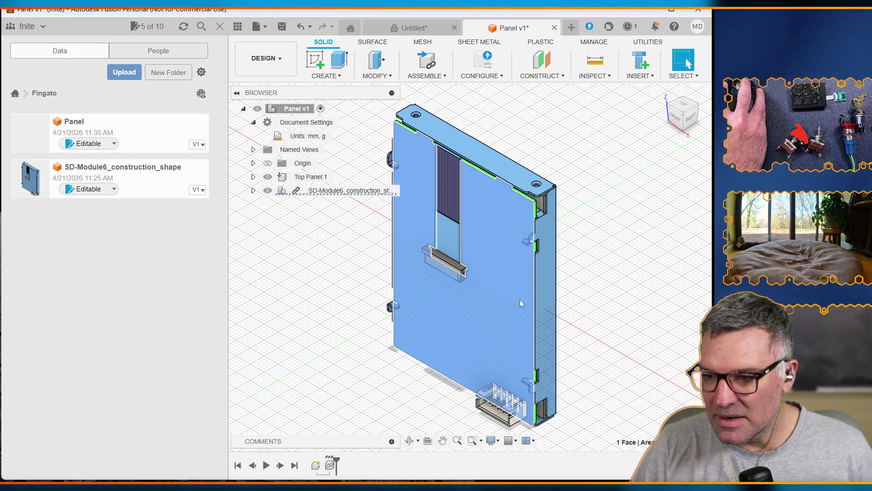
Rotate the SD-Module6 component about 85° with Move/Copy so it lies flat, keys up
right_click(485, 266)
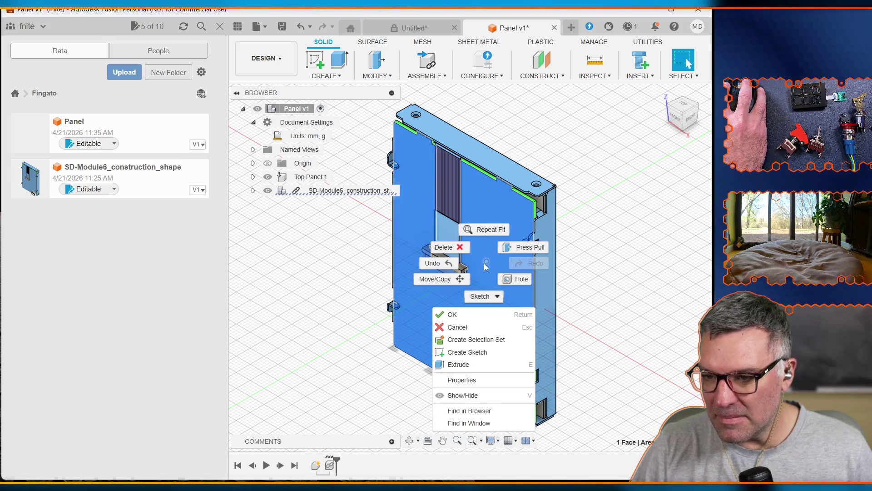
left_click(327, 193)
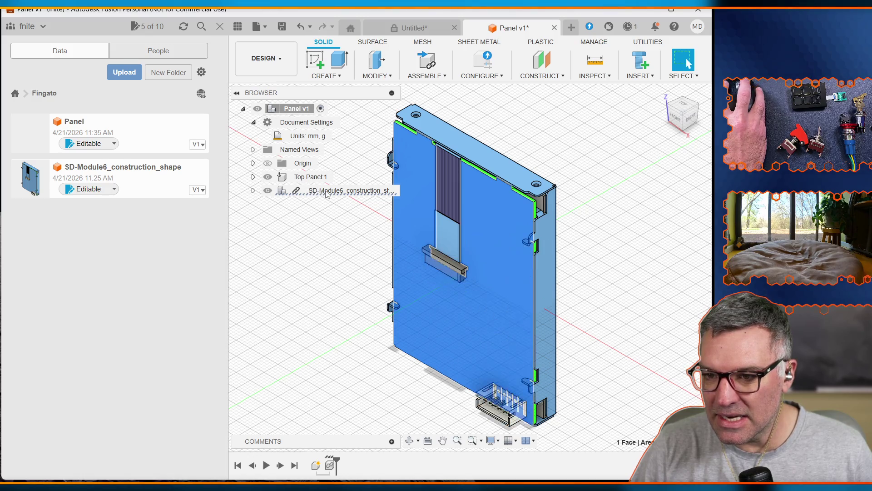
right_click(327, 193)
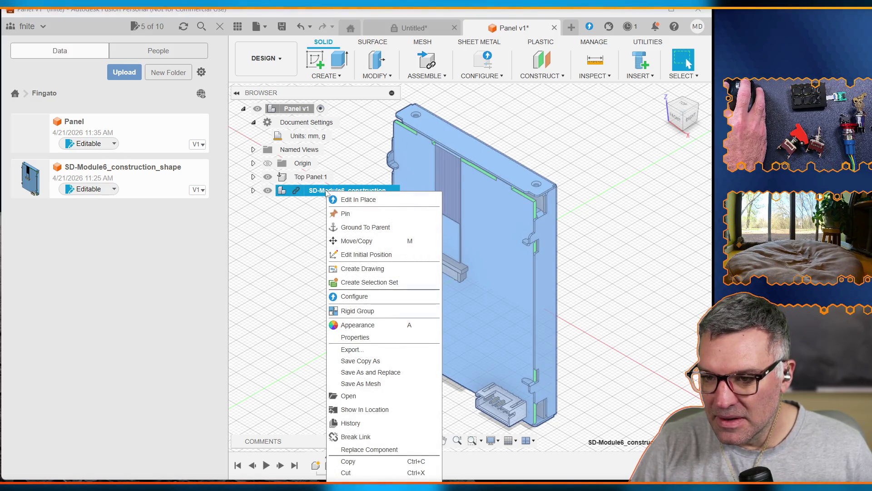
left_click(356, 241)
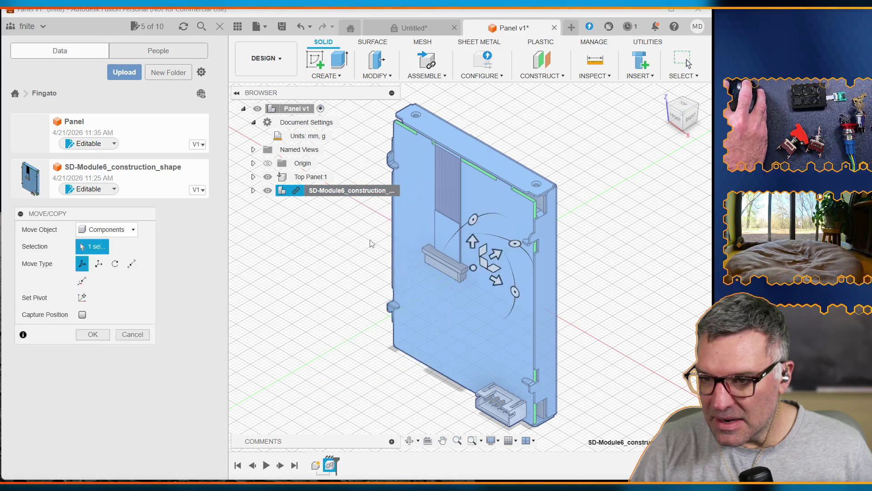
mouse_move(476, 223)
left_mouse_down()
mouse_move(450, 291)
mouse_move(422, 291)
left_mouse_up()
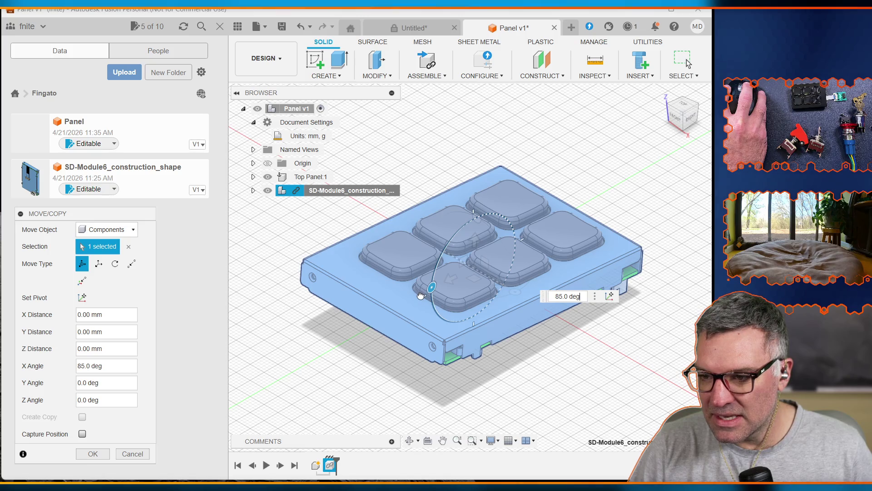
key("Return")
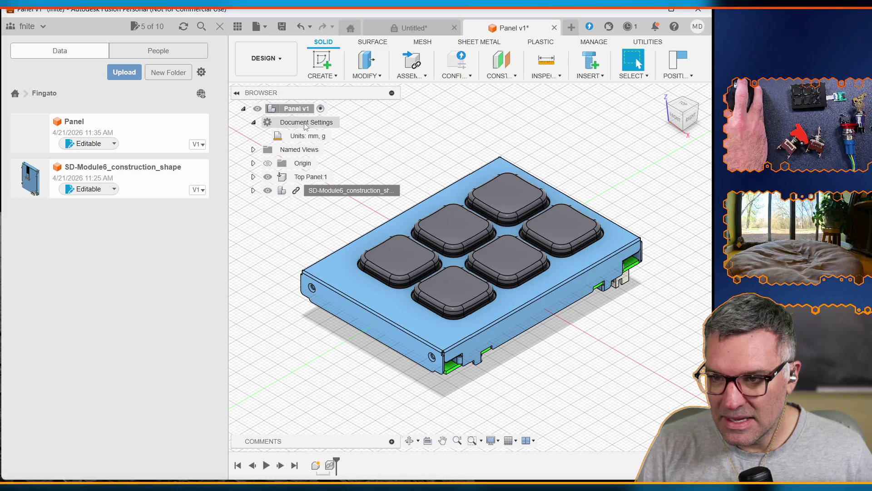
Activate Top Panel:1 and view the keypad from the top in portrait orientation
left_click(308, 178)
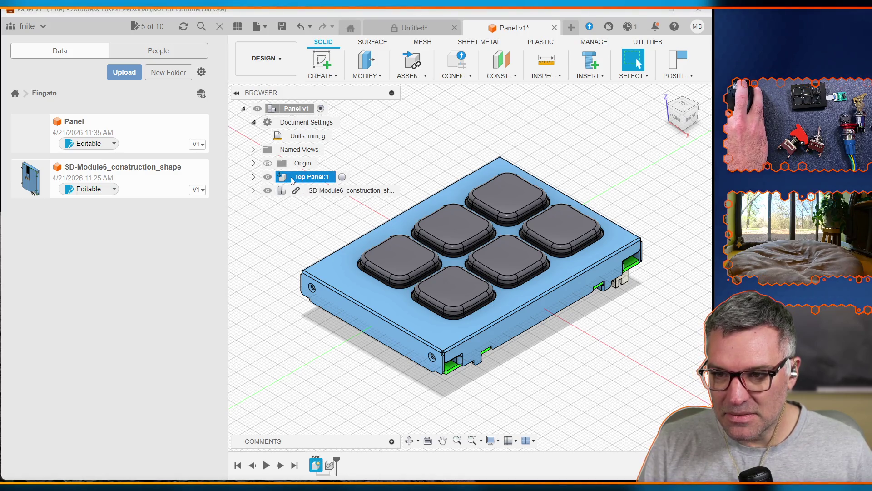
left_click(342, 177)
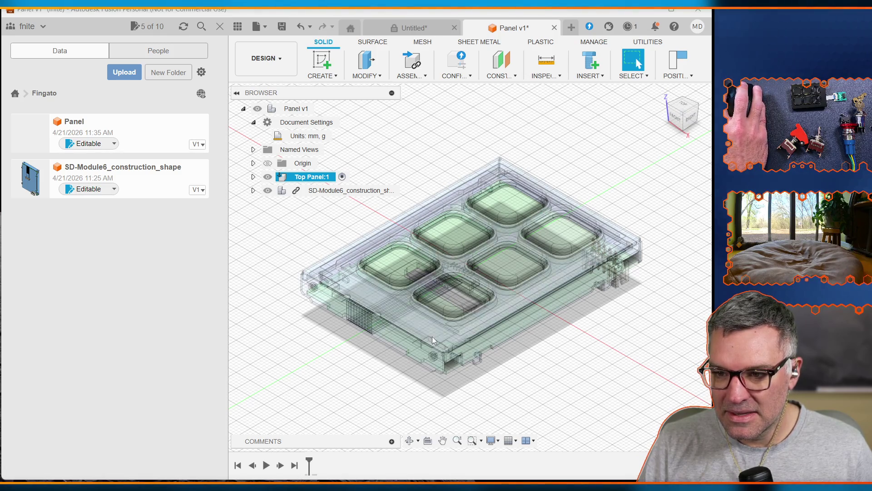
left_click(436, 325)
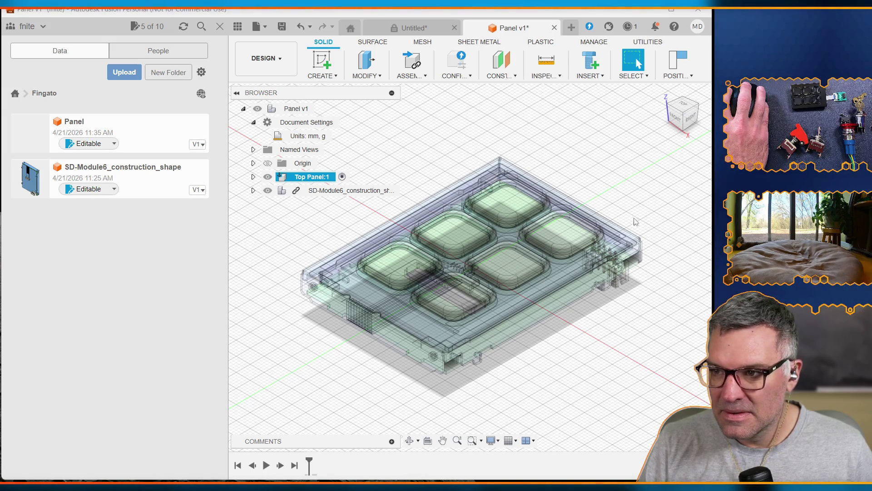
left_click(684, 107)
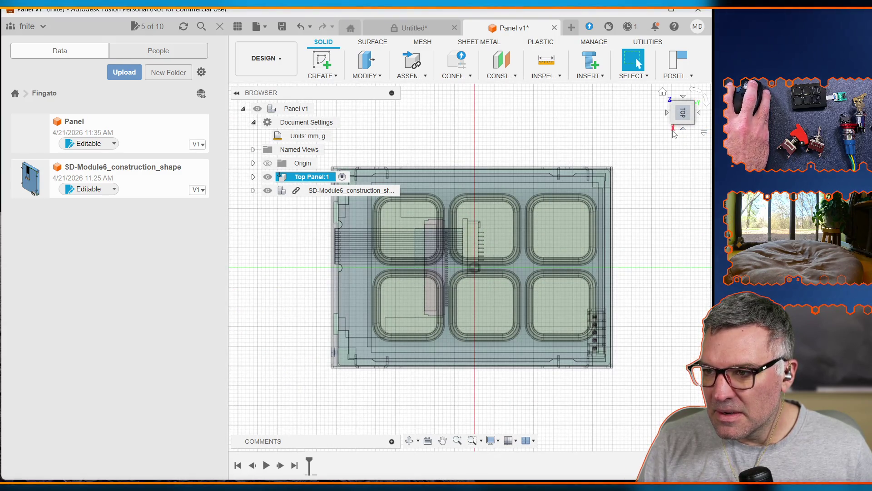
left_click(690, 93)
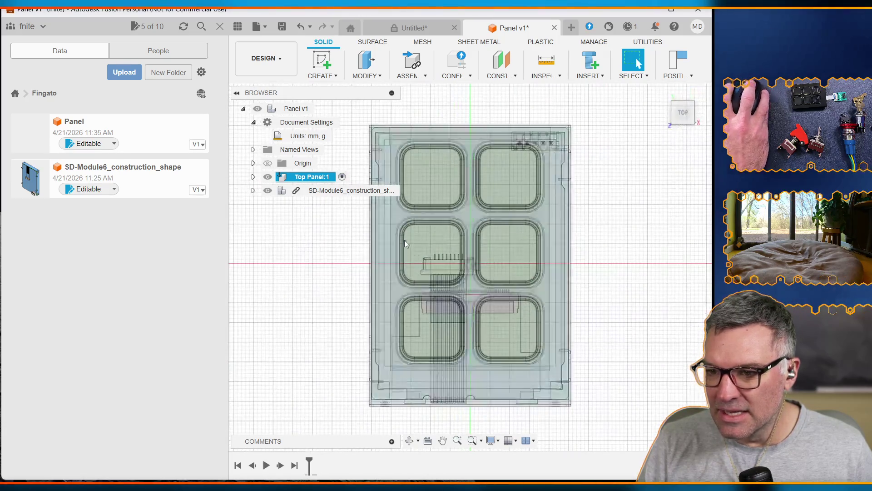
Cancel the blocked move of the grounded panel and start a new sketch
key("m")
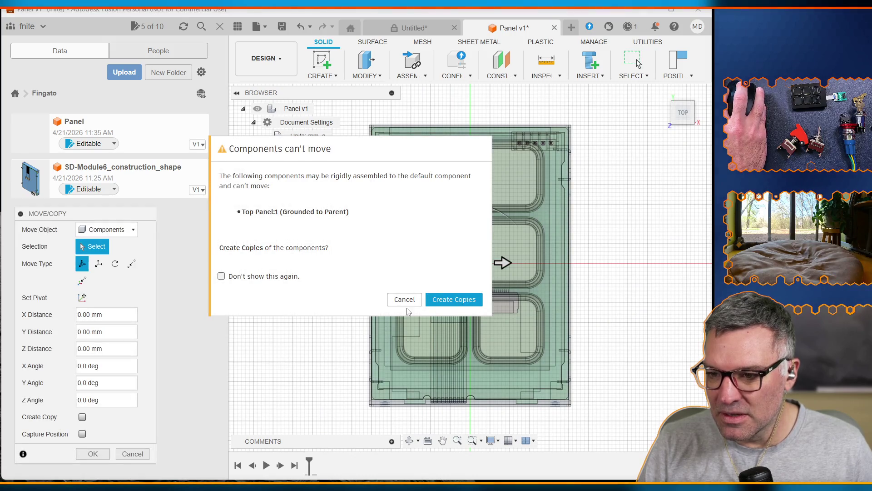
key("Escape")
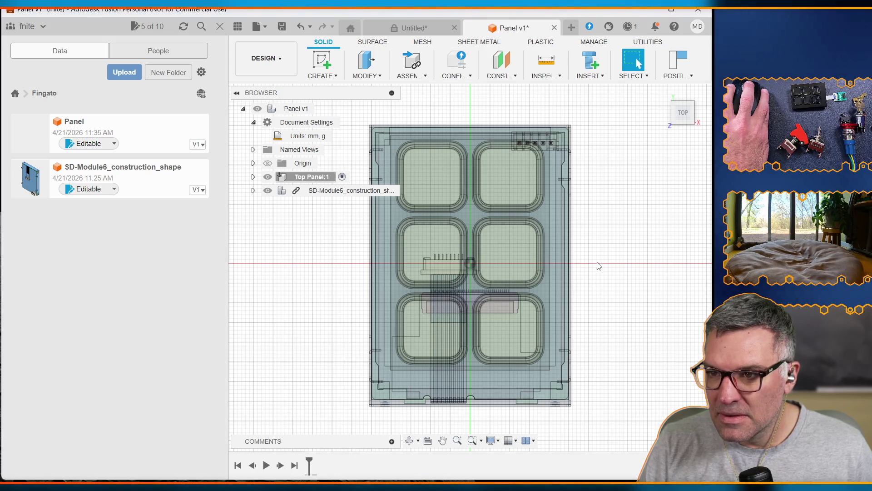
left_click(324, 58)
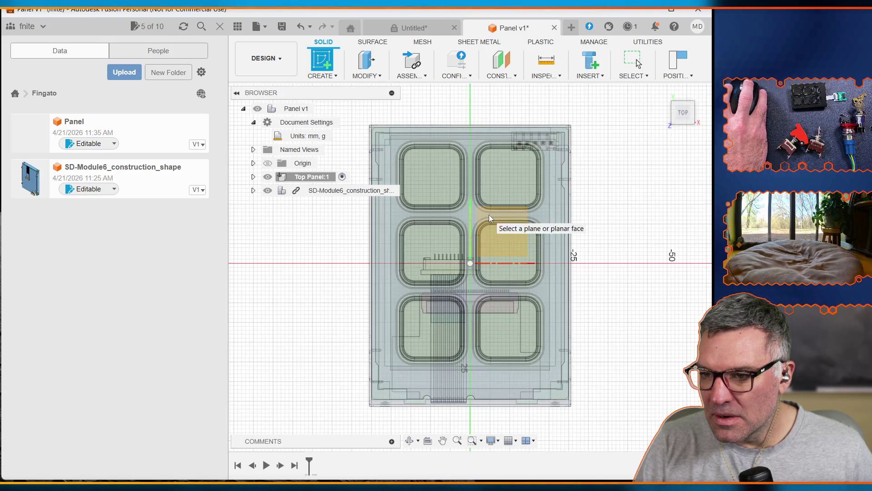
Place a sketch on the panel face, answer the positions prompt, then exit the sketch
left_click(495, 220)
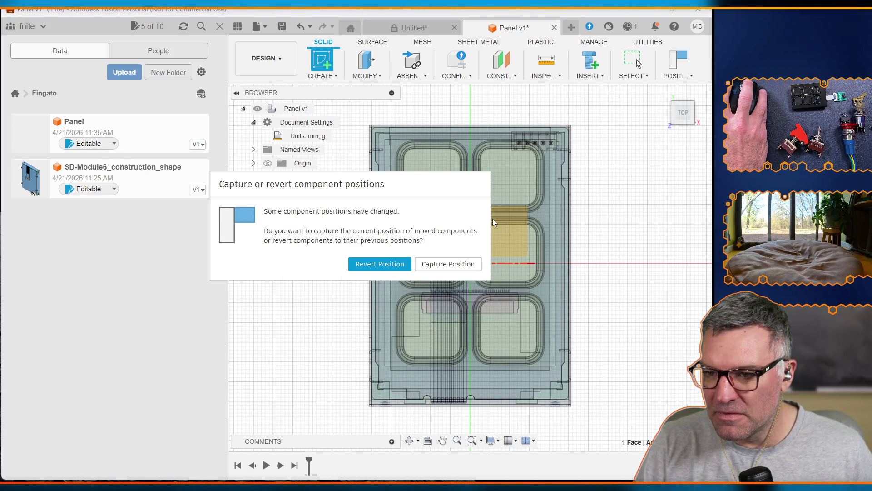
left_click(455, 264)
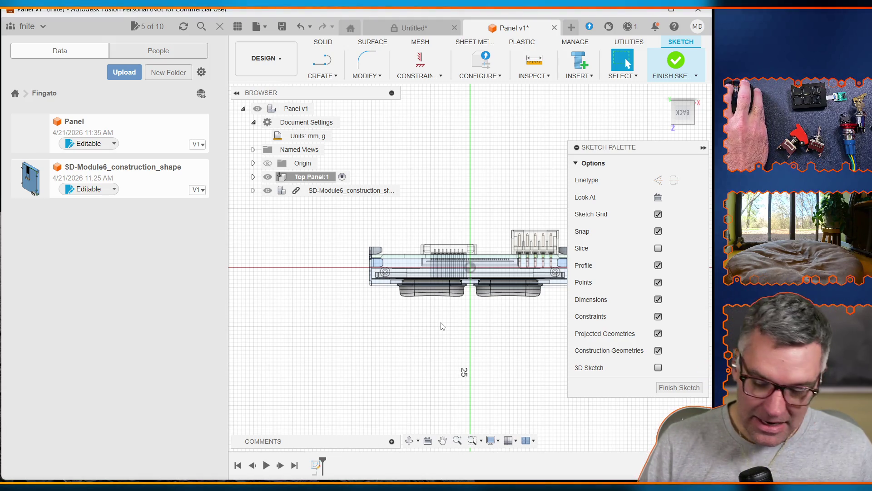
key("Escape")
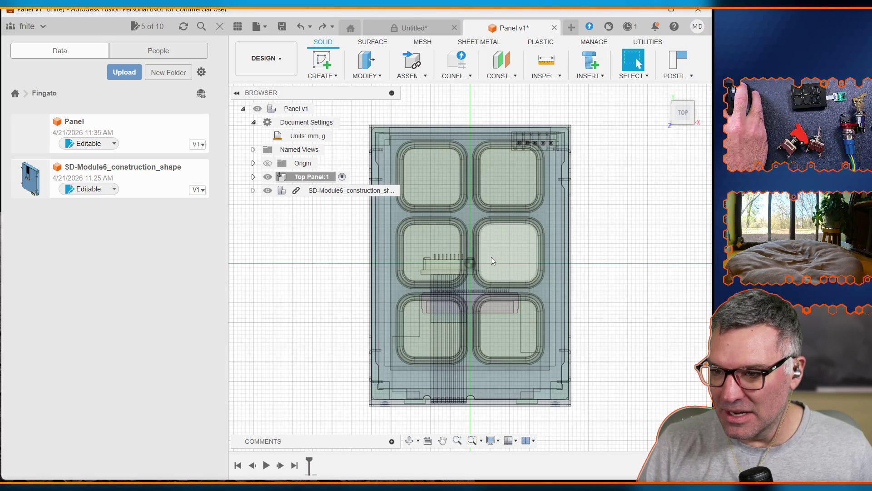
Start a sketch in Top Panel:1 on the XY plane, hiding SD-Module6 and capturing positions
mouse_move(698, 112)
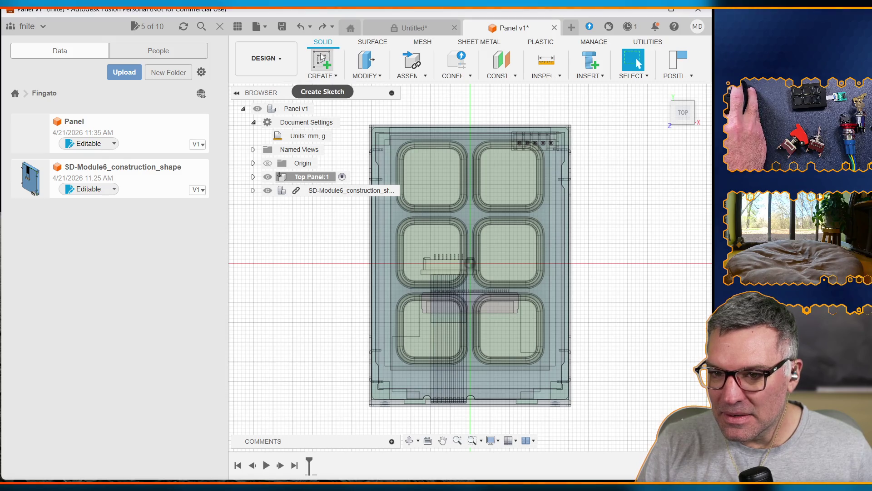
left_click(253, 177)
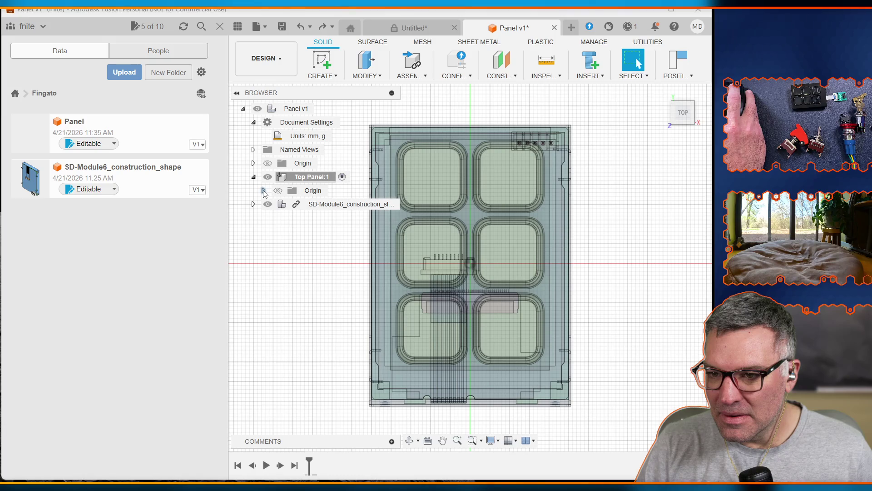
left_click(321, 60)
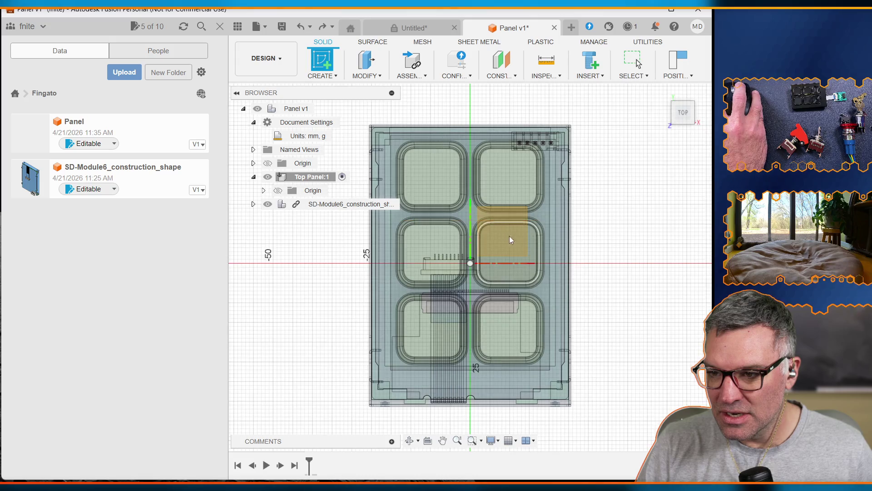
left_click(515, 208)
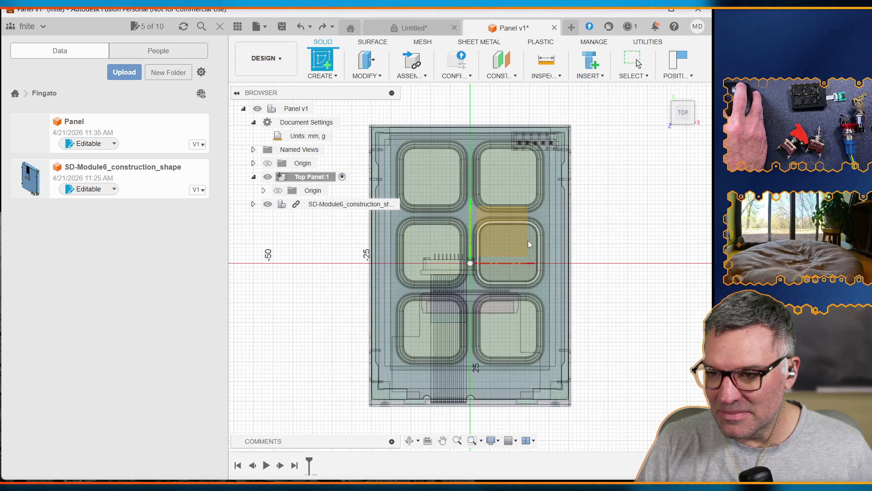
left_click(510, 211)
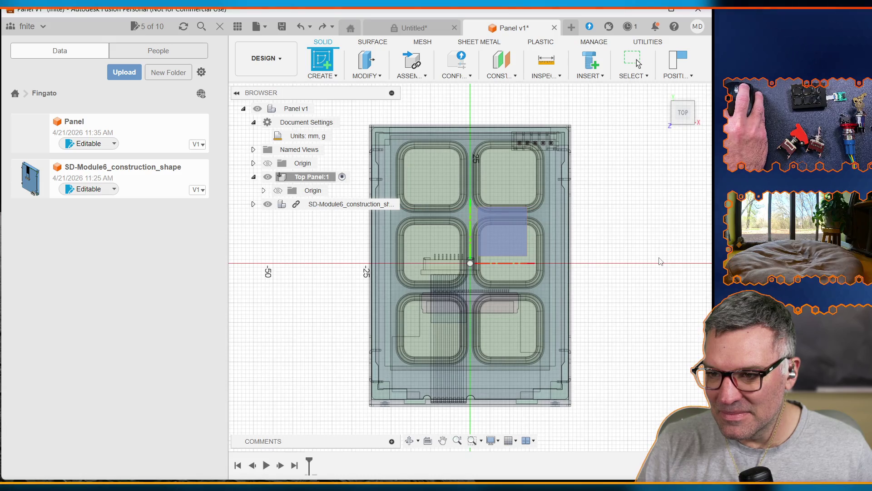
left_click(267, 205)
left_click(503, 228)
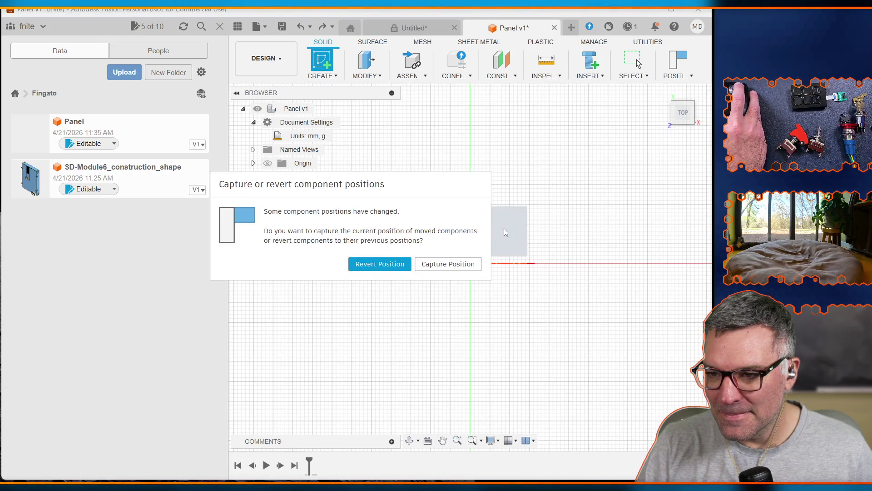
left_click(472, 268)
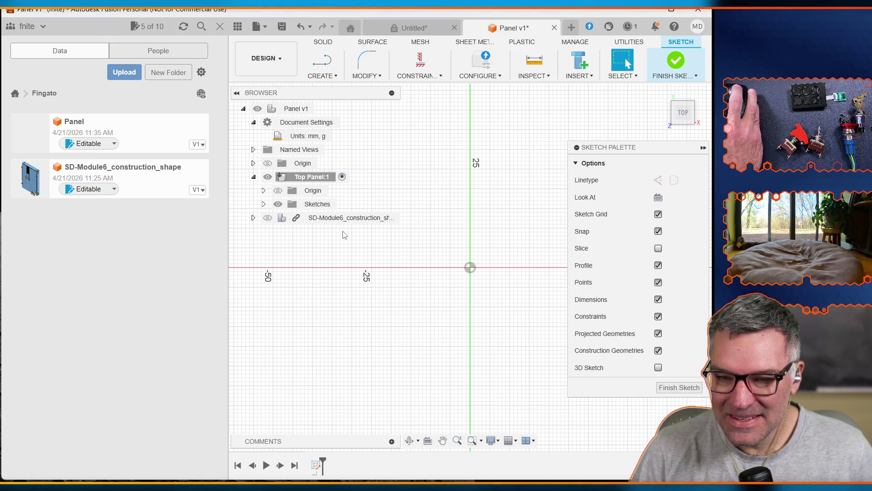
Show the SD-Module6_construction_shape keypad again and close the Data Panel
left_click(268, 218)
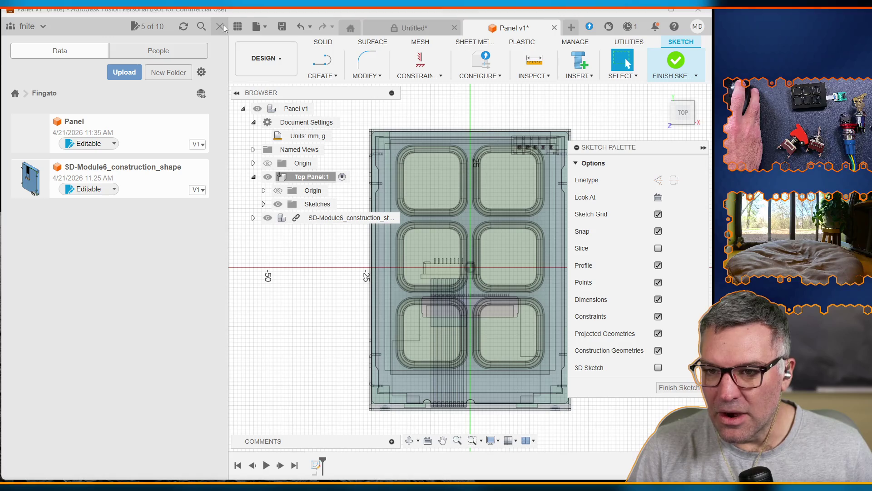
left_click(236, 29)
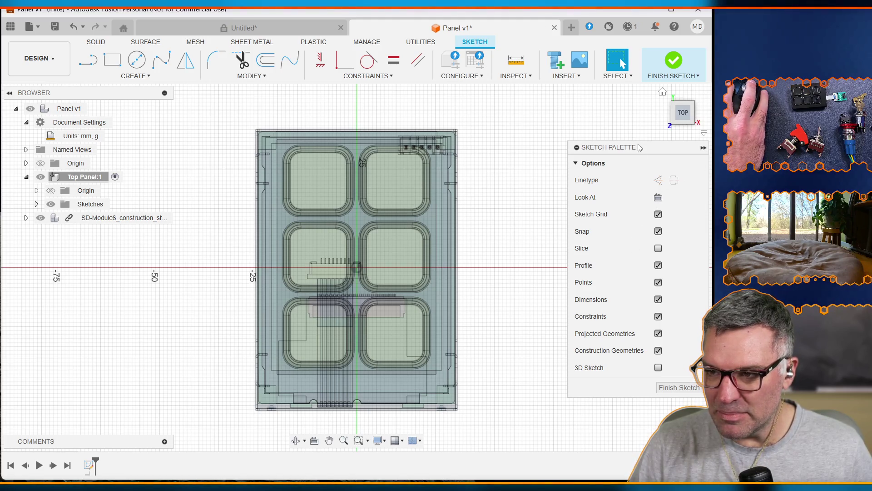
key("alt+Tab")
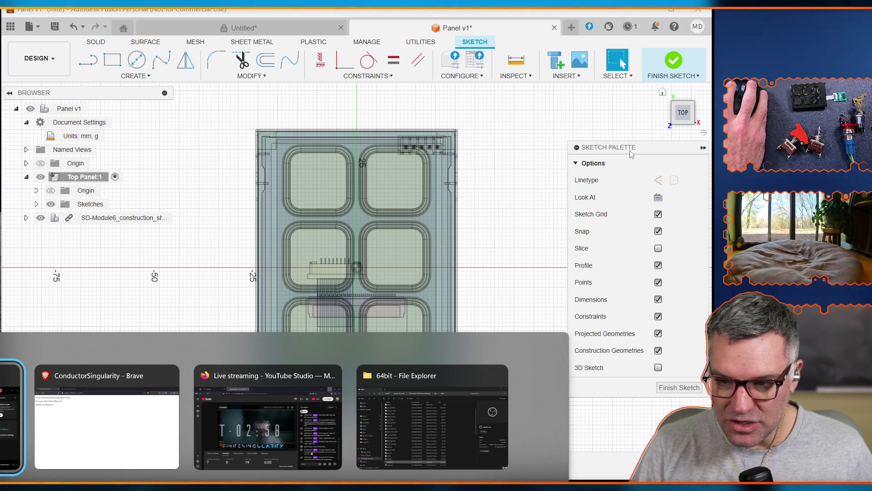
Switch to the browser window with the Excalidraw Fingato Stream Panel whiteboard
key("Escape")
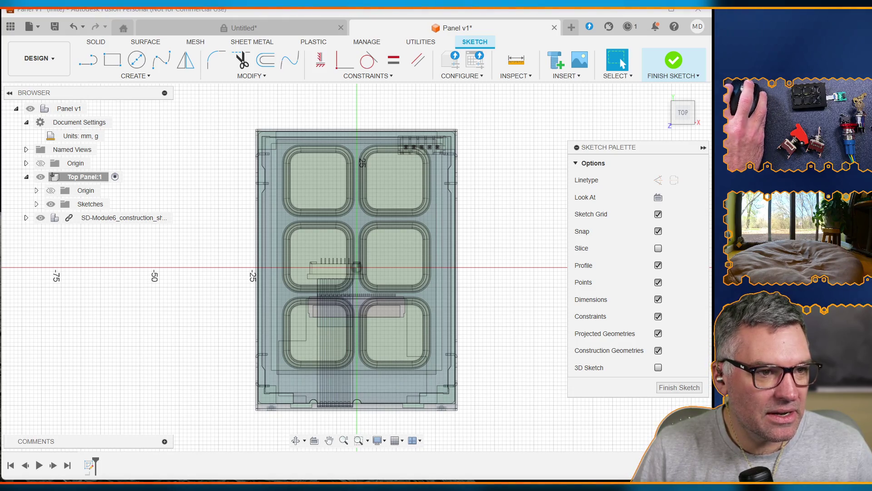
key("alt+Tab")
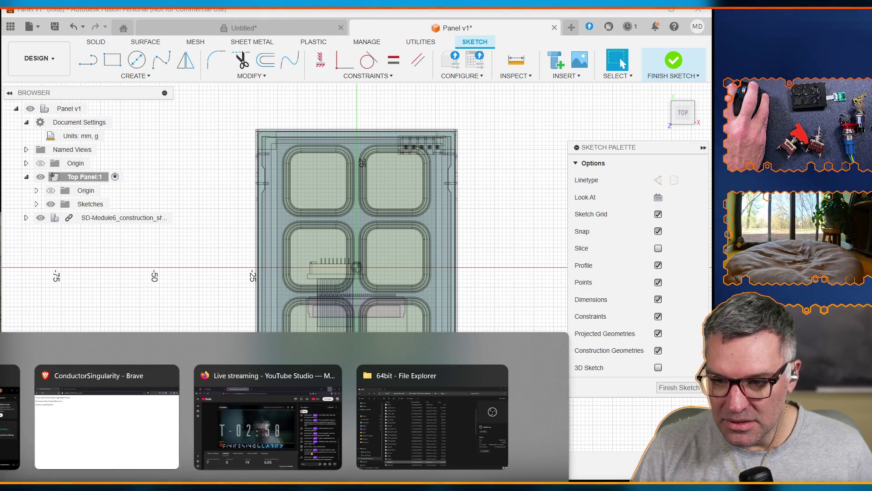
key("alt+Tab")
key("alt+Tab")
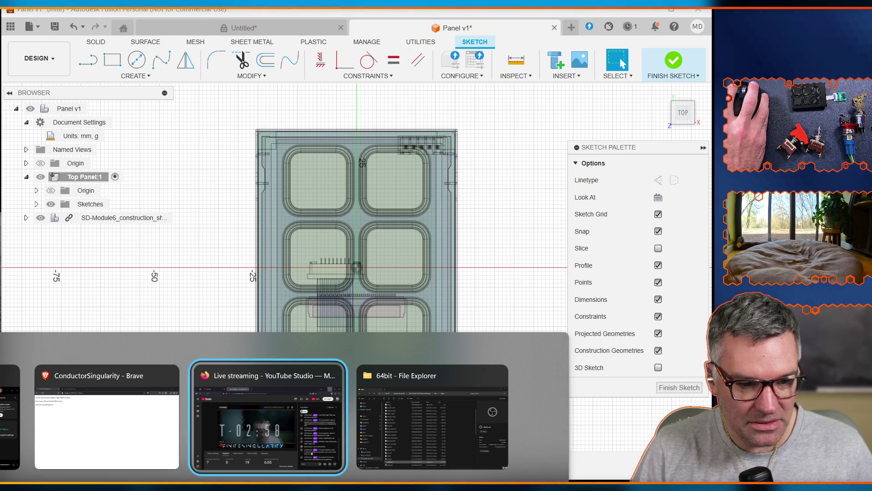
key("Escape")
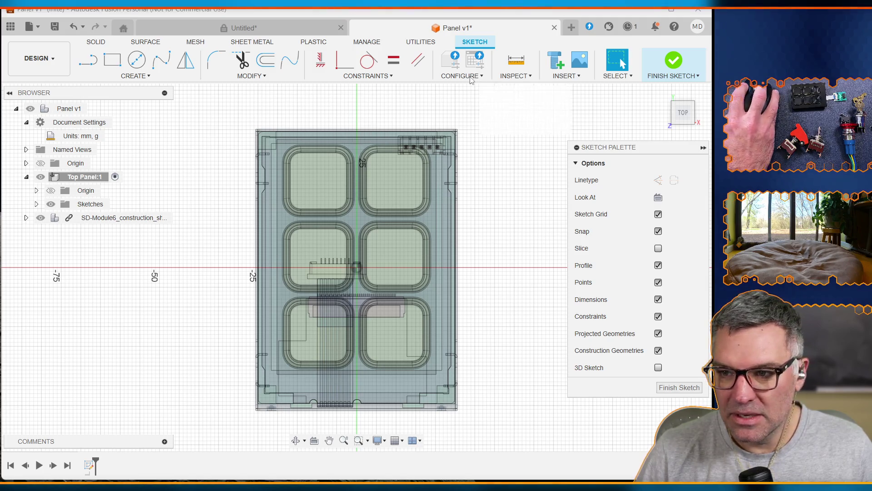
key("alt+Tab")
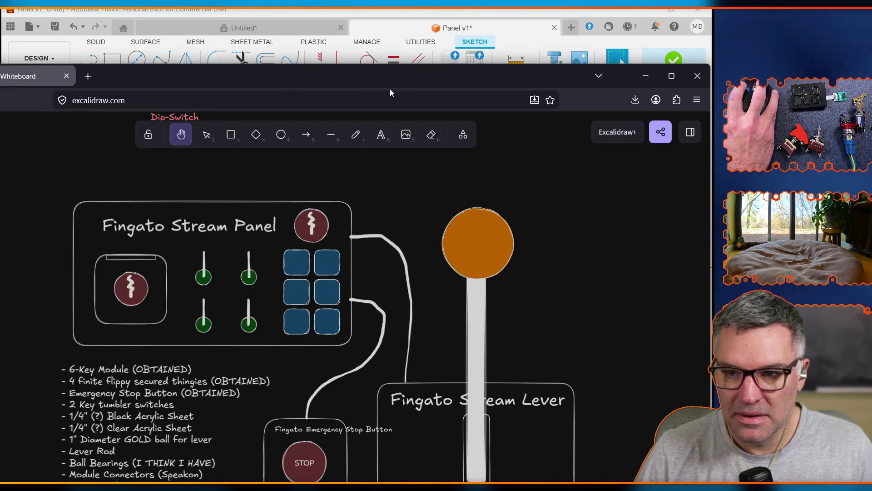
mouse_move(375, 80)
left_mouse_down()
mouse_move(399, 39)
mouse_move(420, 27)
left_mouse_up()
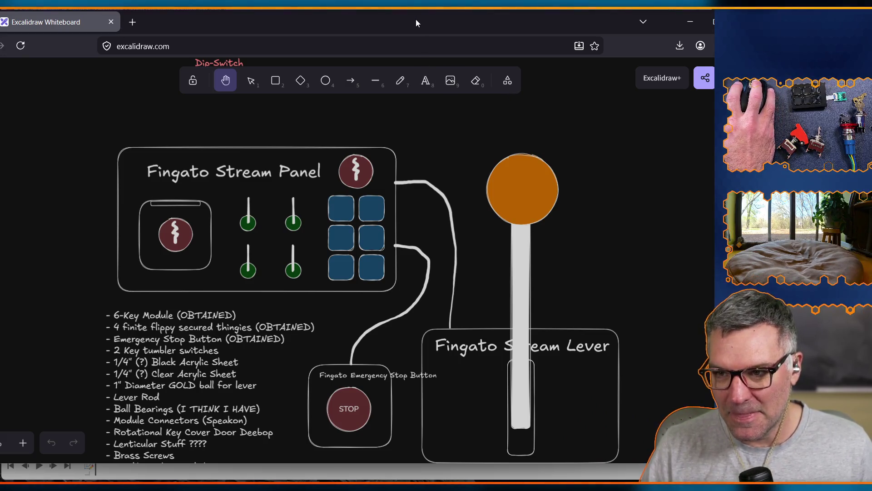
Return from the Excalidraw plan to the Fusion Top Panel sketch
key("alt+Tab")
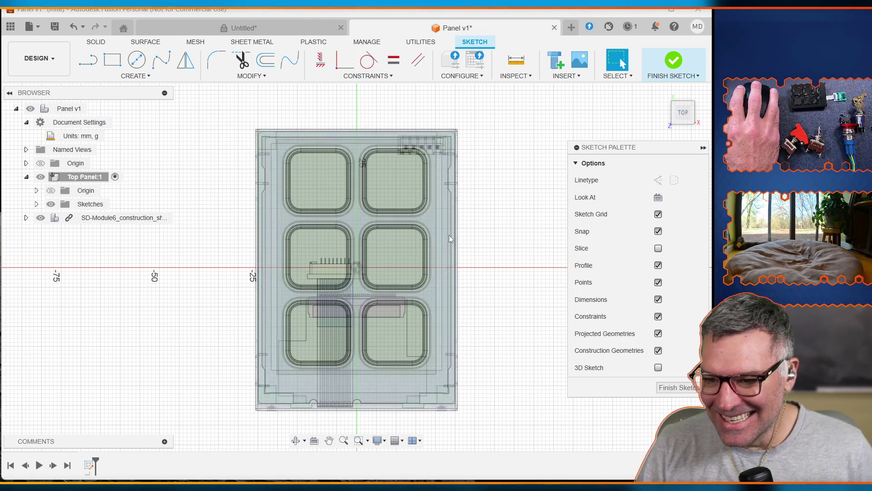
Toggle the SD-Module6 keypad outline off and back on to compare it with the sketch
scroll(495, 241, "up", 1)
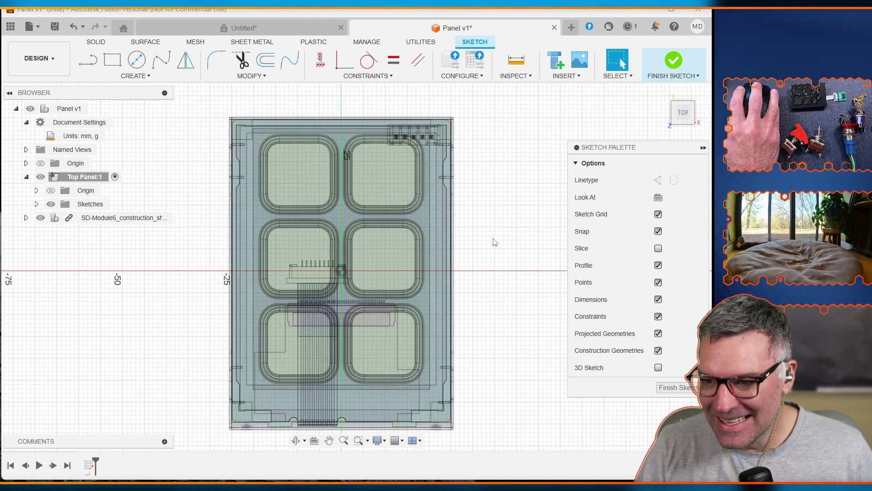
scroll(495, 241, "down", 3)
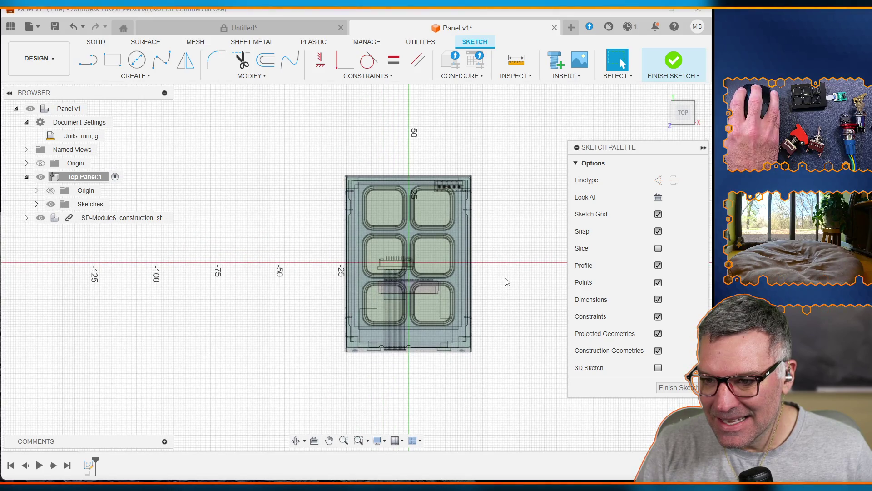
scroll(507, 281, "up", 2)
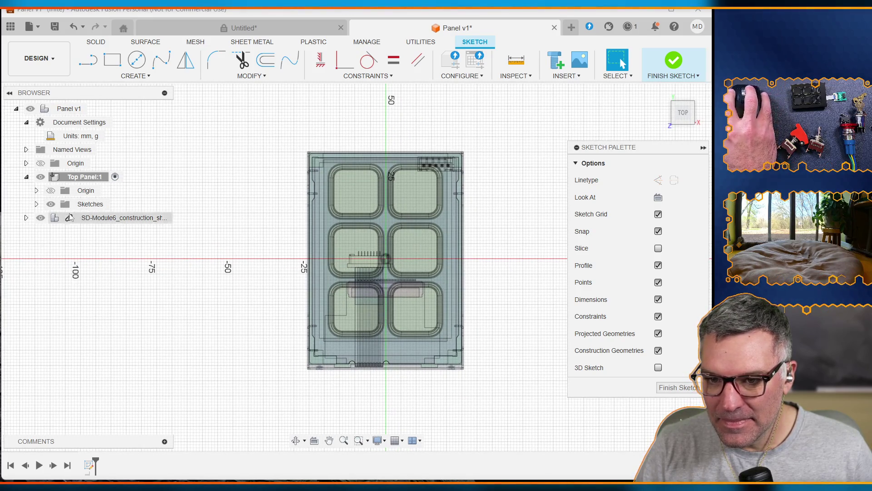
left_click(41, 221)
left_click(40, 219)
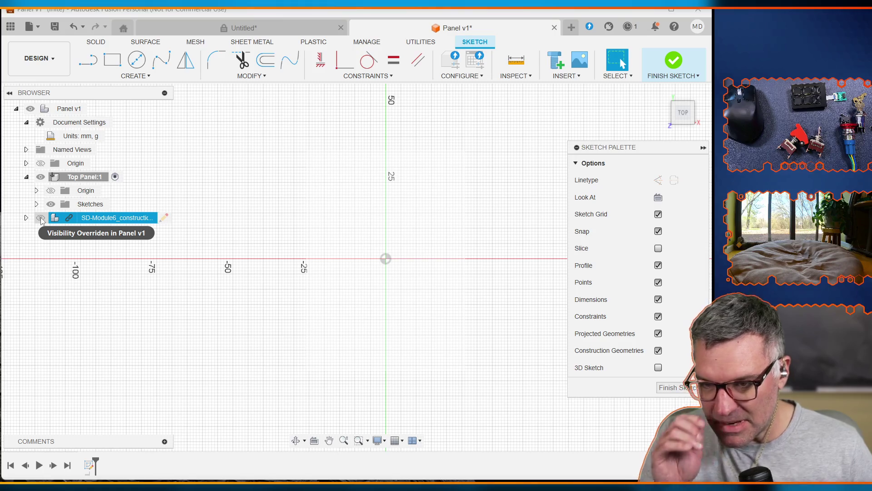
left_click(41, 218)
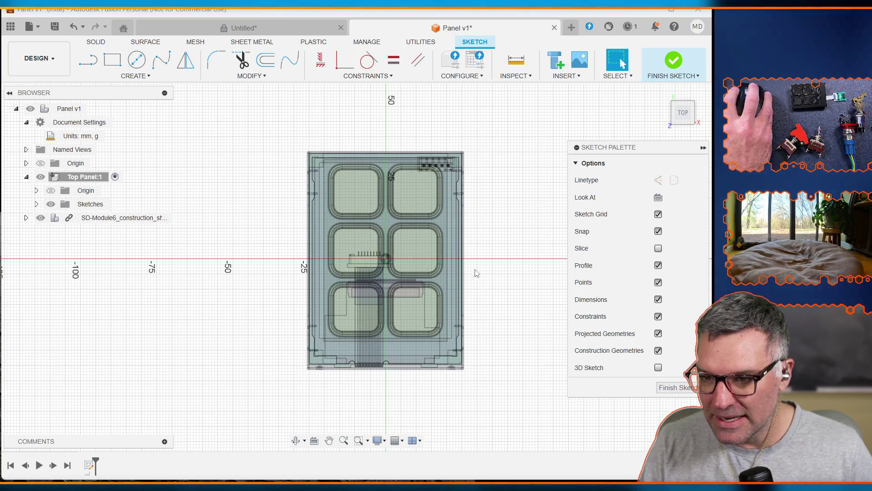
Switch from Fusion to the Firefox Excalidraw whiteboard window
scroll(430, 268, "up", 3)
scroll(395, 264, "up", 3)
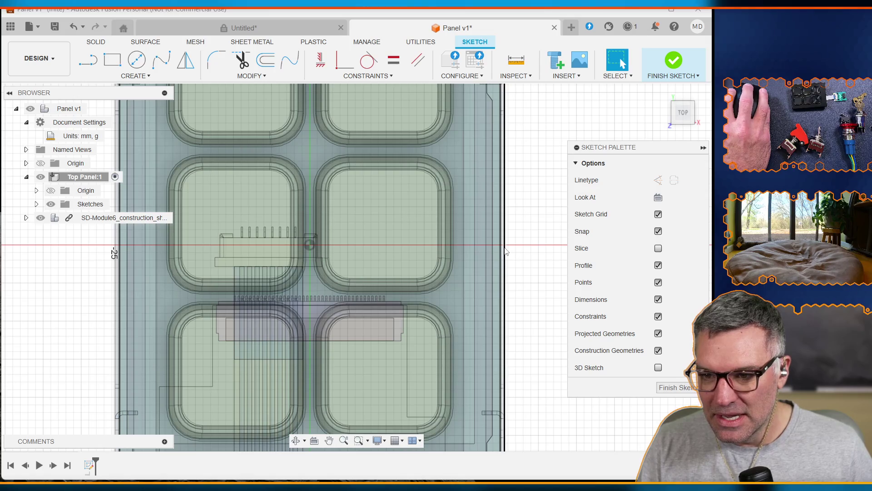
scroll(506, 251, "down", 5)
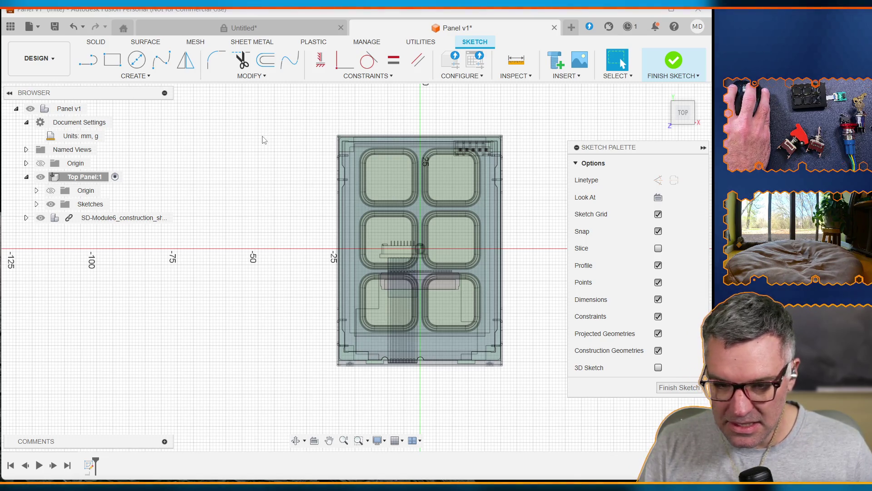
key("alt+Tab")
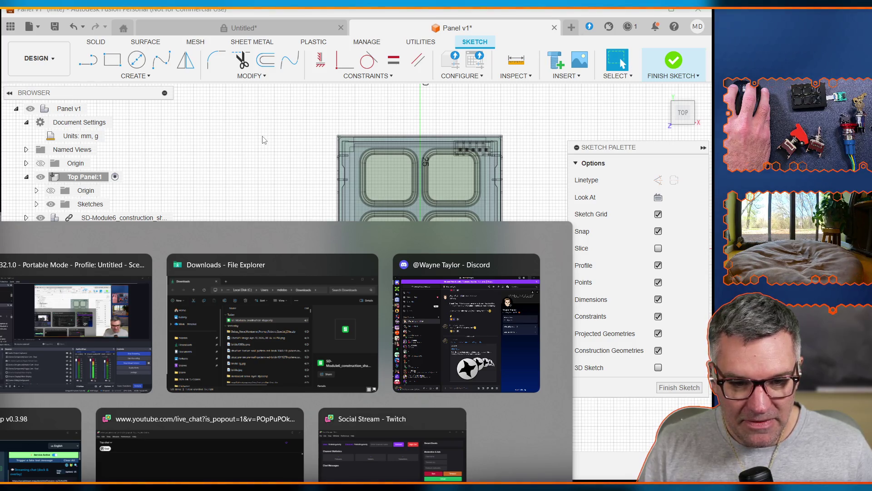
key("Escape")
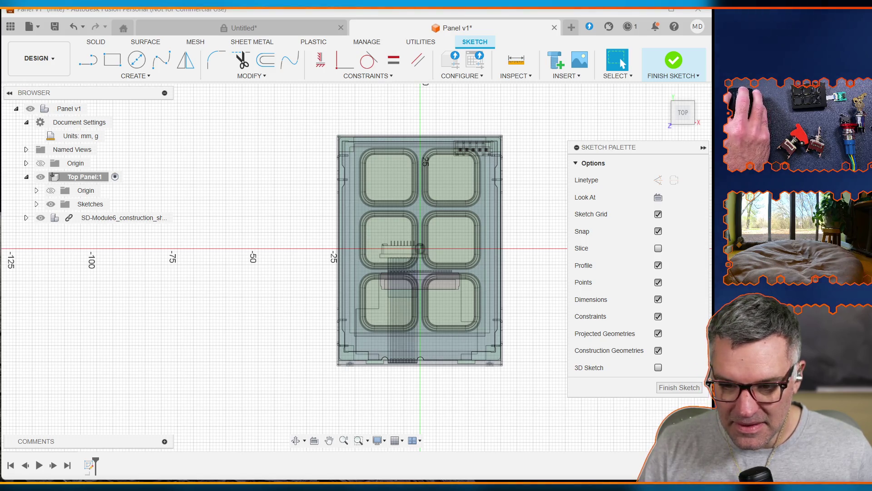
key("alt+Tab")
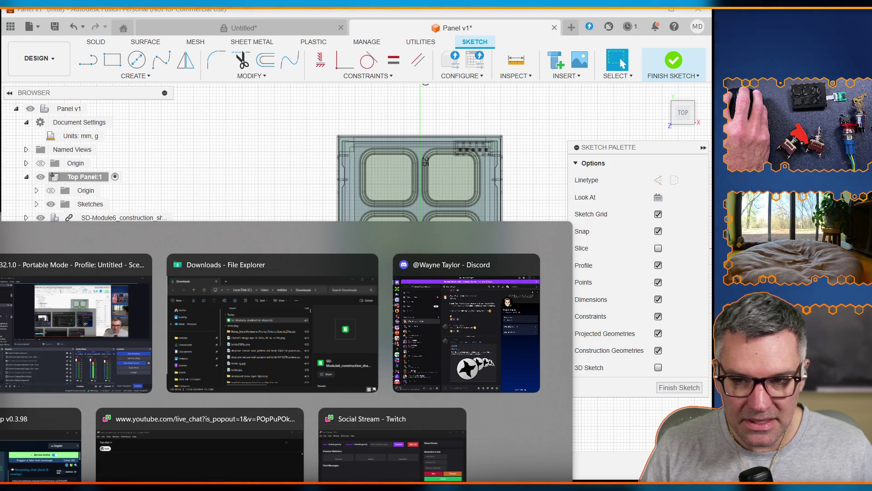
key("Escape")
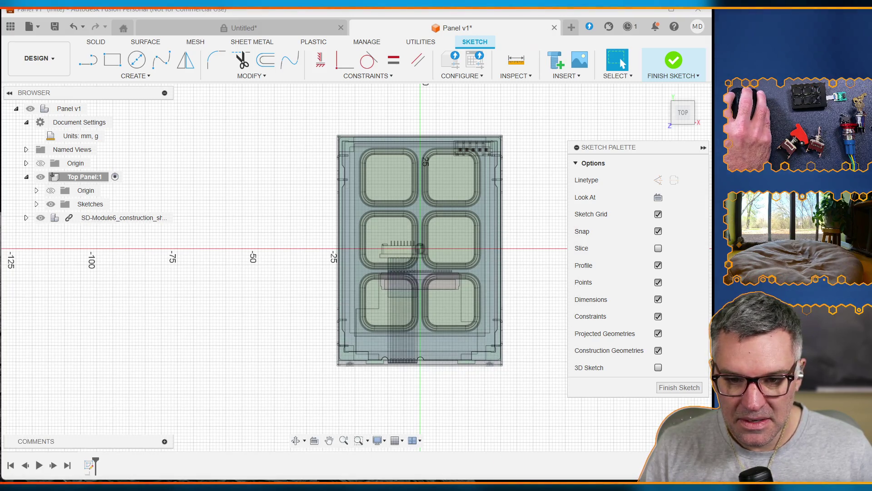
key("alt+Tab")
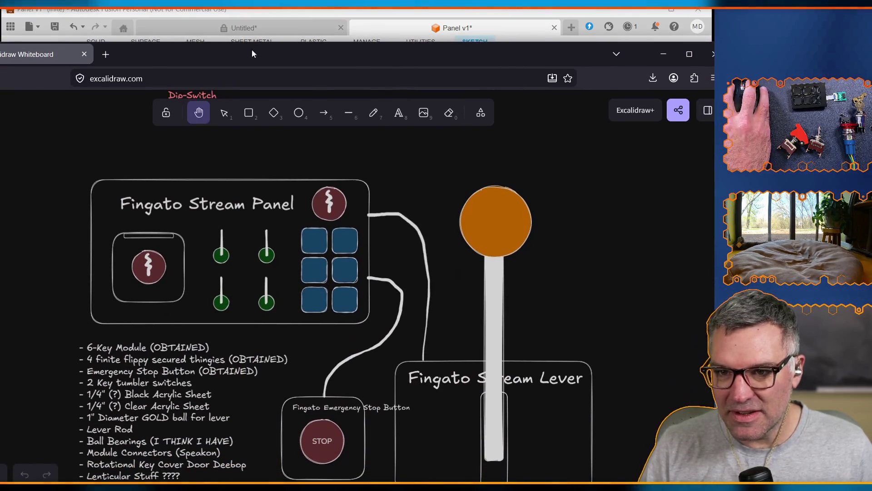
Load the Elgato website in a new browser tab
key("ctrl+t")
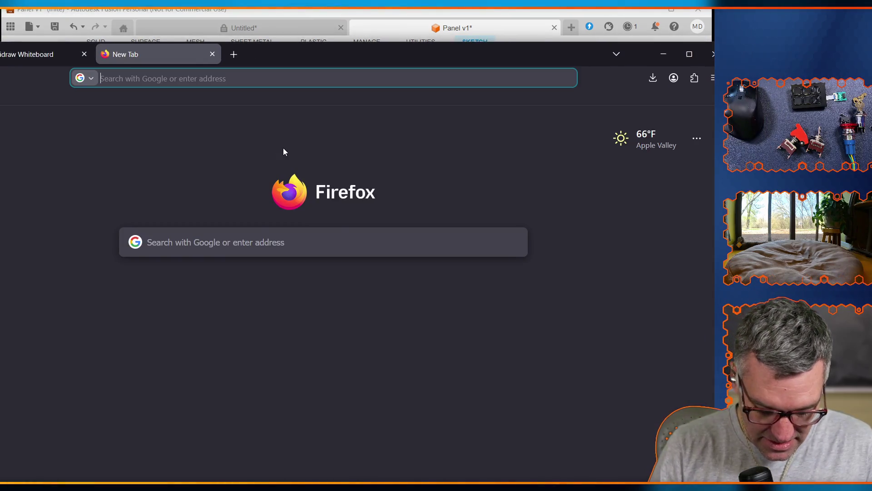
type("elgato.com/")
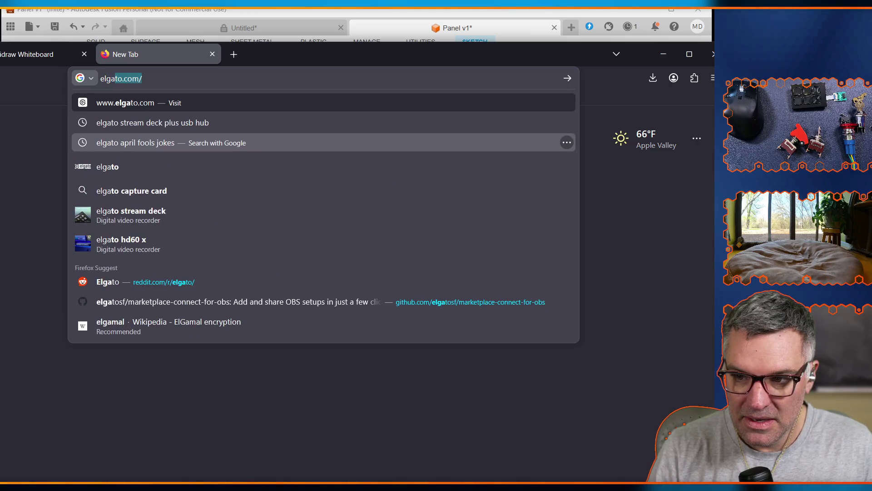
key("Return")
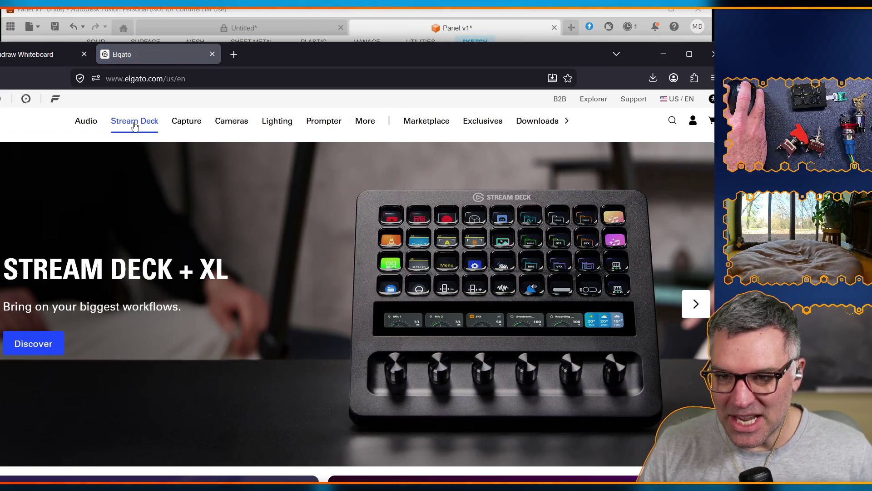
Go to the Stream Deck Module product page through the Stream Deck menu
left_click(143, 126)
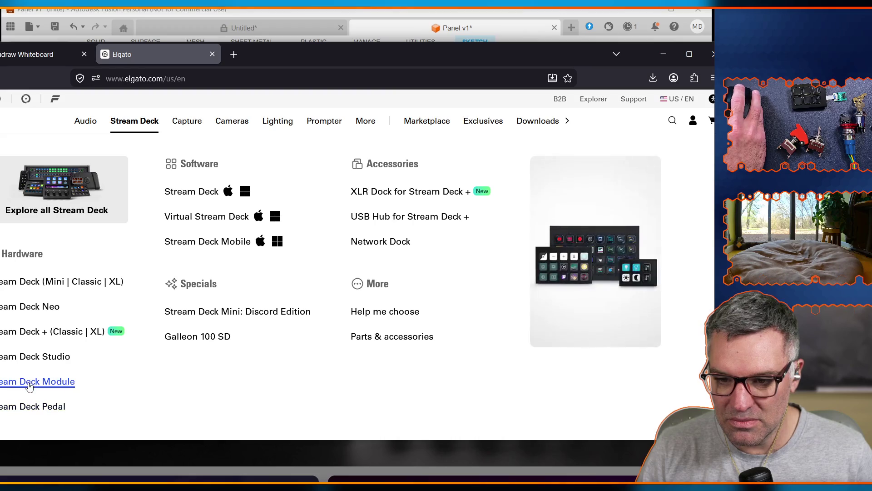
left_click(40, 381)
scroll(311, 285, "down", 10)
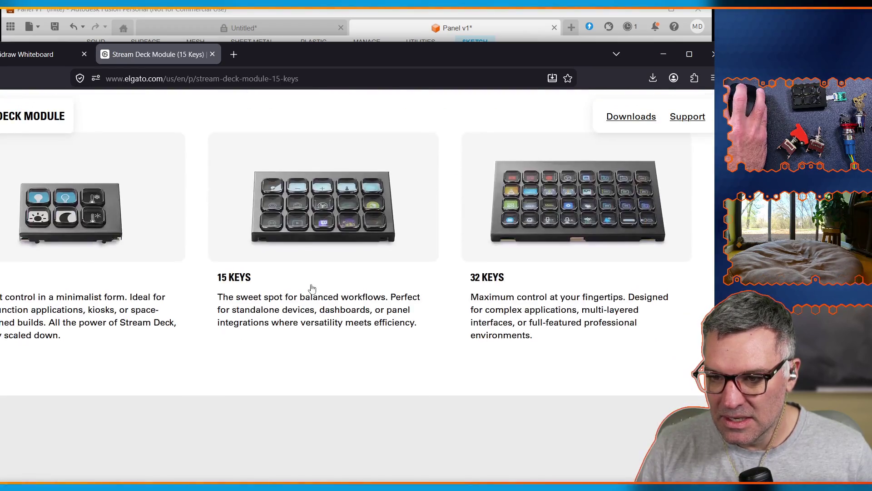
scroll(313, 288, "down", 10)
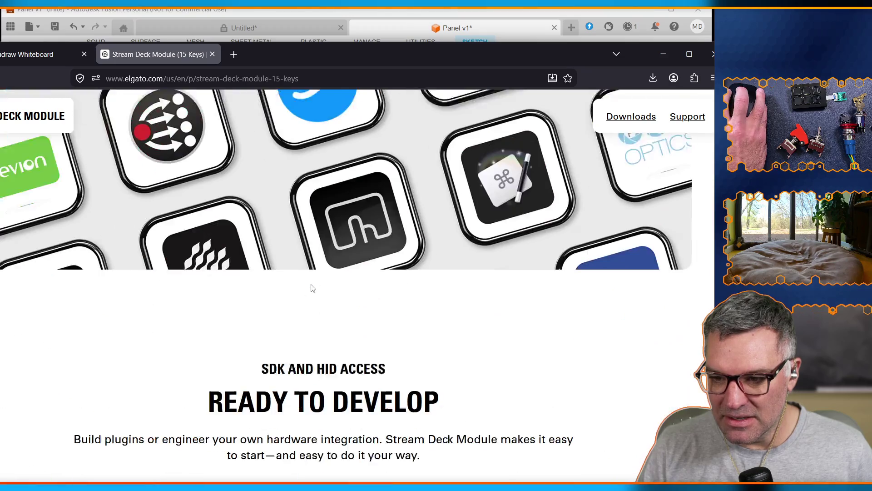
scroll(312, 288, "up", 1)
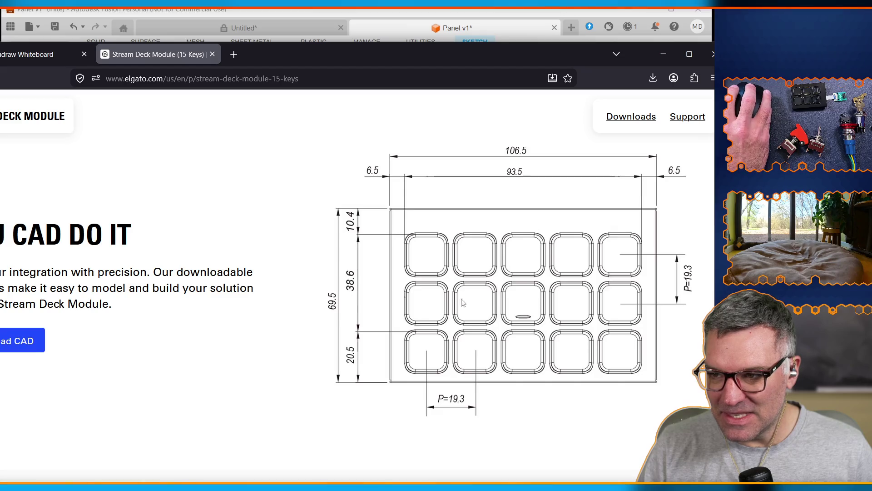
Browse the Stream Deck Module CAD downloads, then close that CAD files page
left_click(19, 341)
scroll(288, 258, "down", 6)
scroll(286, 285, "up", 6)
scroll(286, 285, "down", 6)
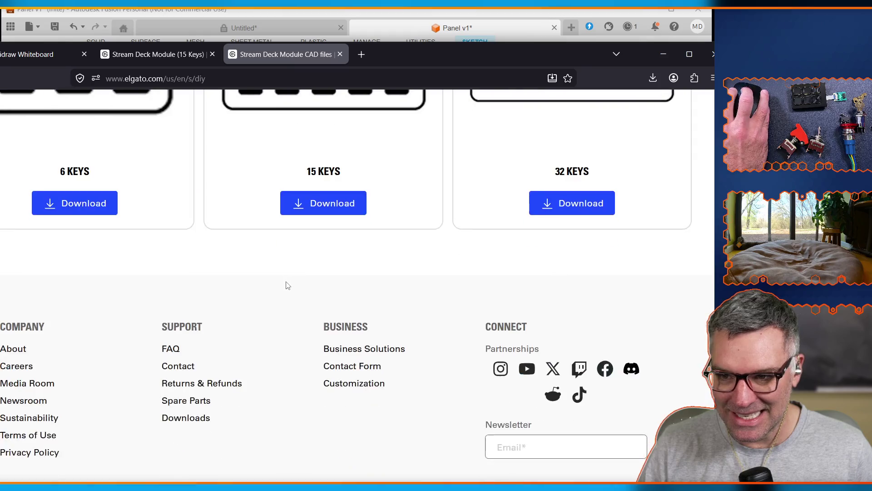
scroll(287, 280, "up", 5)
scroll(255, 257, "down", 2)
scroll(255, 258, "up", 1)
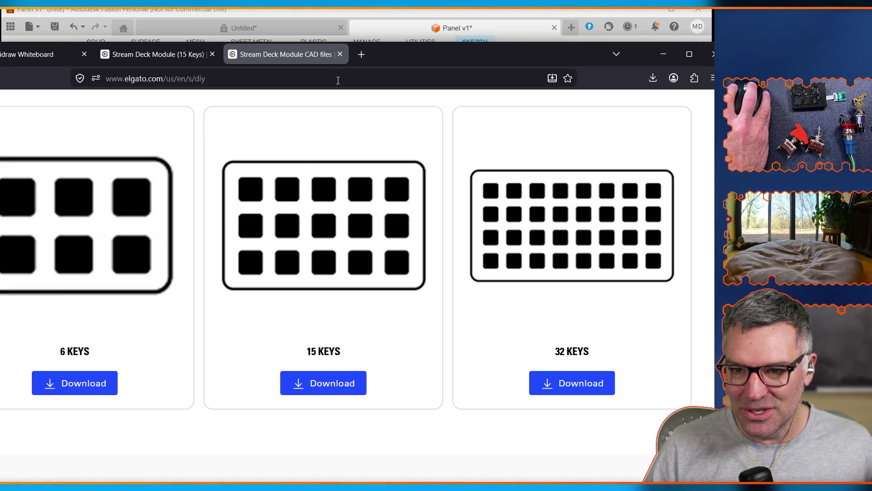
scroll(259, 326, "down", 5)
scroll(260, 326, "up", 4)
scroll(260, 327, "up", 5)
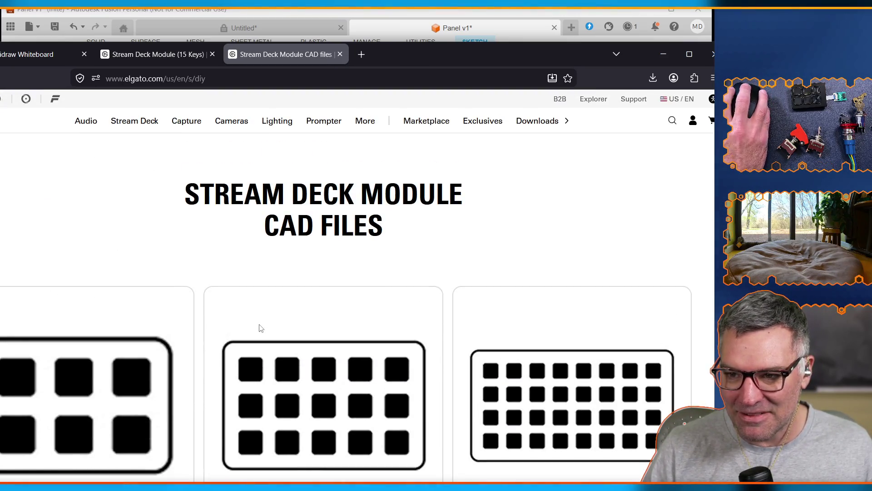
left_click(340, 54)
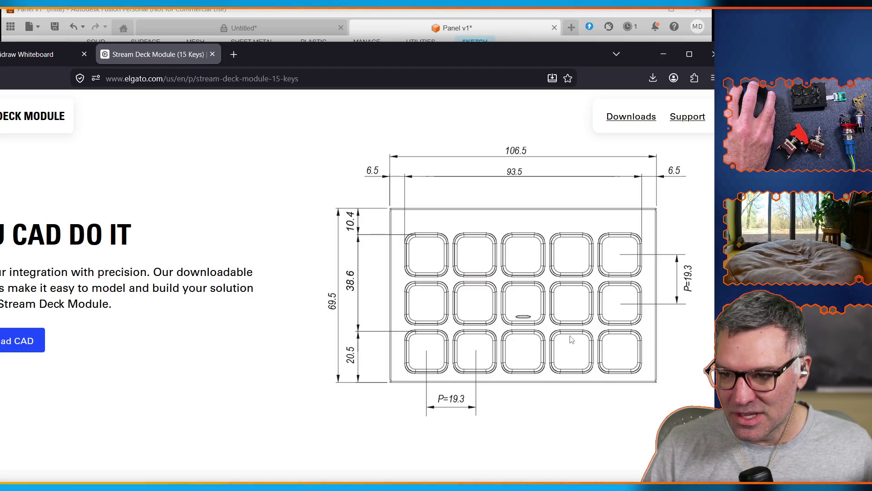
View the 6 Keys module page's dimension drawing, then minimize the browser
scroll(570, 339, "up", 10)
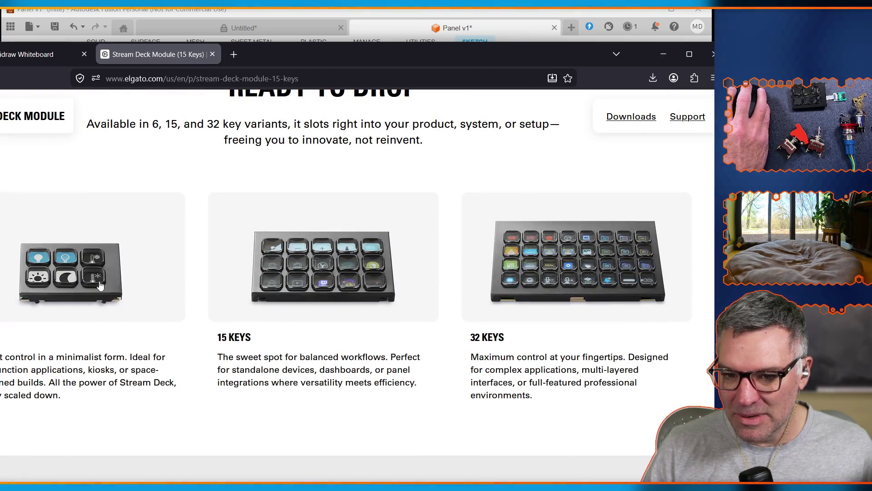
scroll(85, 272, "up", 15)
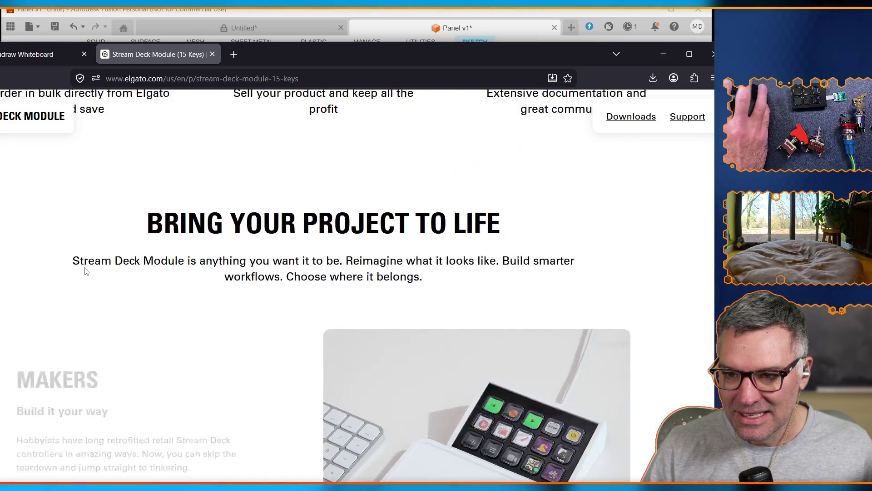
scroll(546, 331, "down", 4)
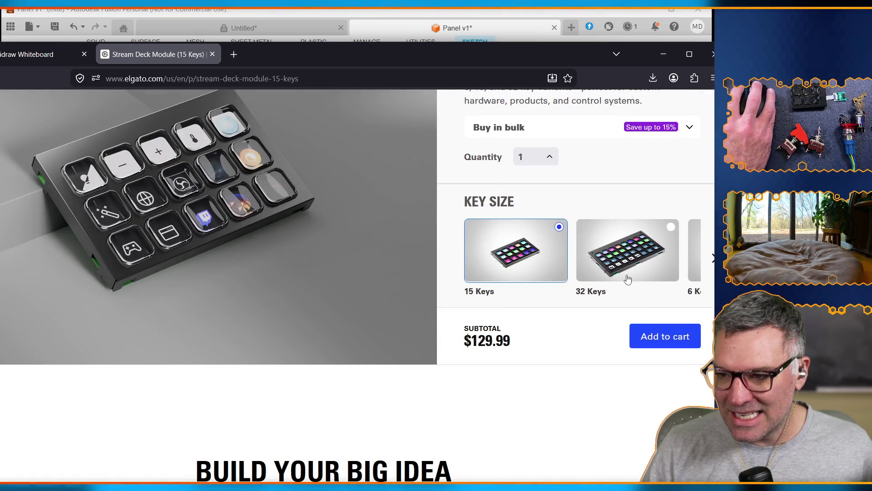
left_click(689, 262)
scroll(275, 320, "down", 10)
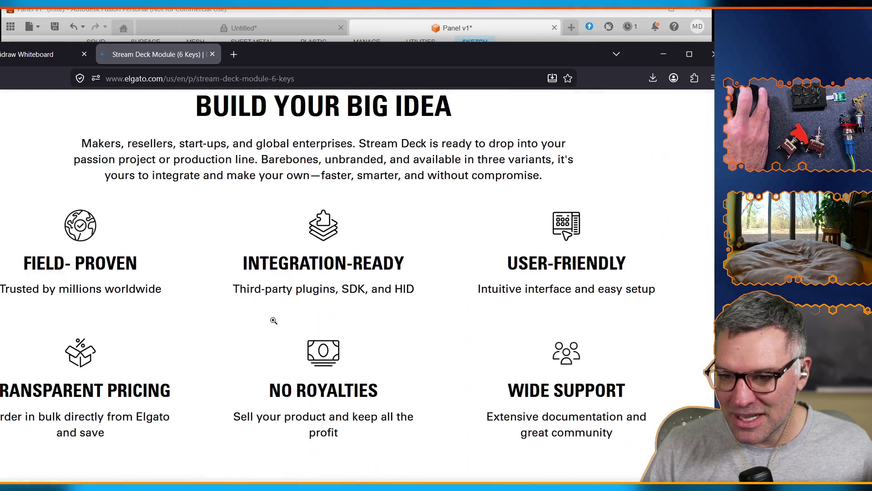
scroll(275, 324, "down", 10)
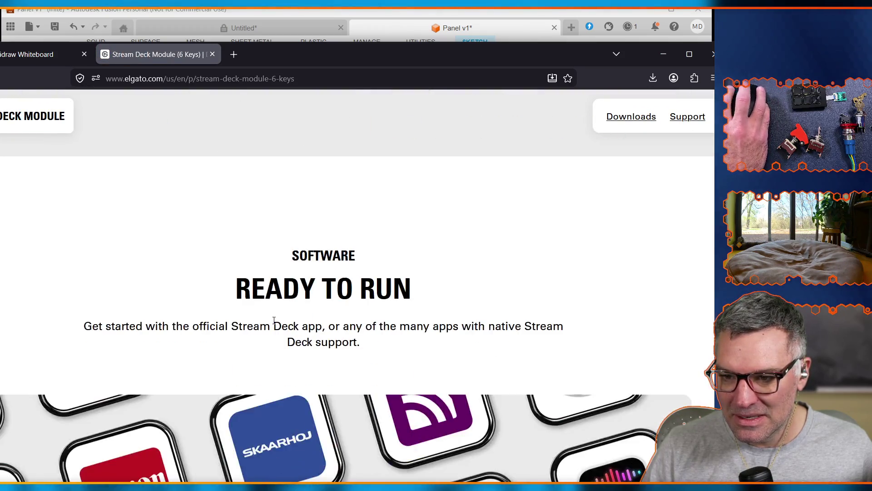
scroll(275, 324, "down", 8)
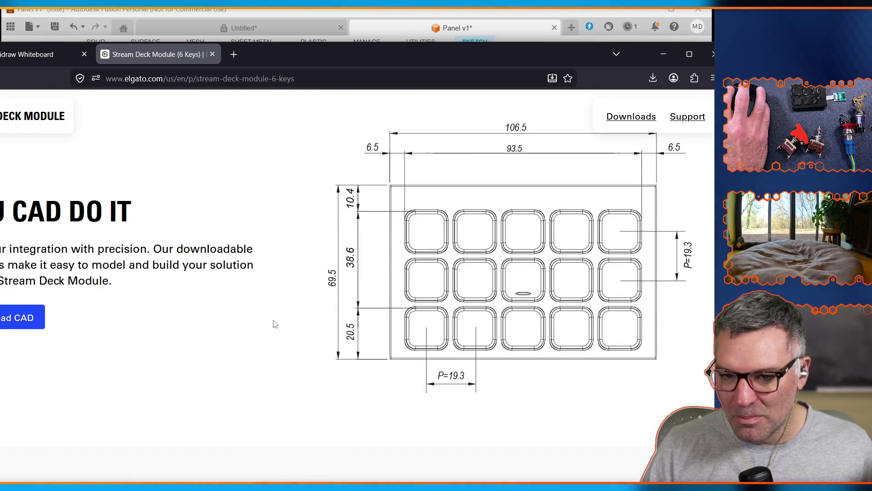
scroll(484, 293, "down", 15)
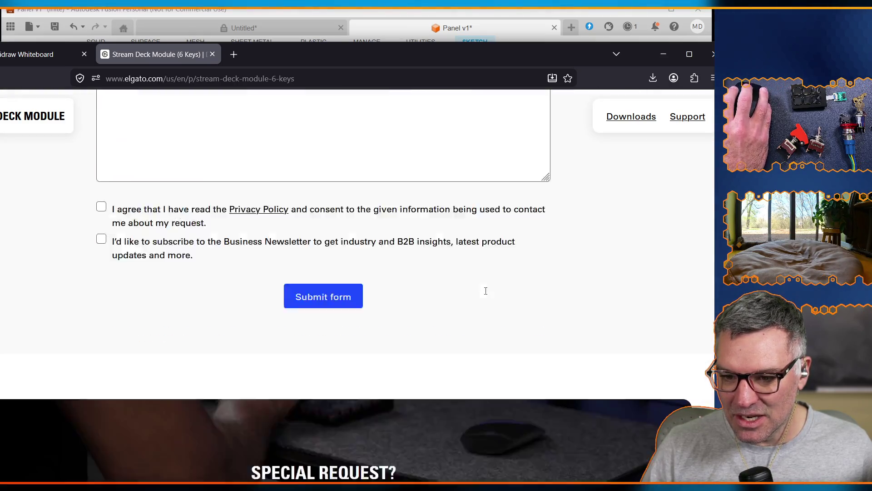
scroll(485, 294, "up", 12)
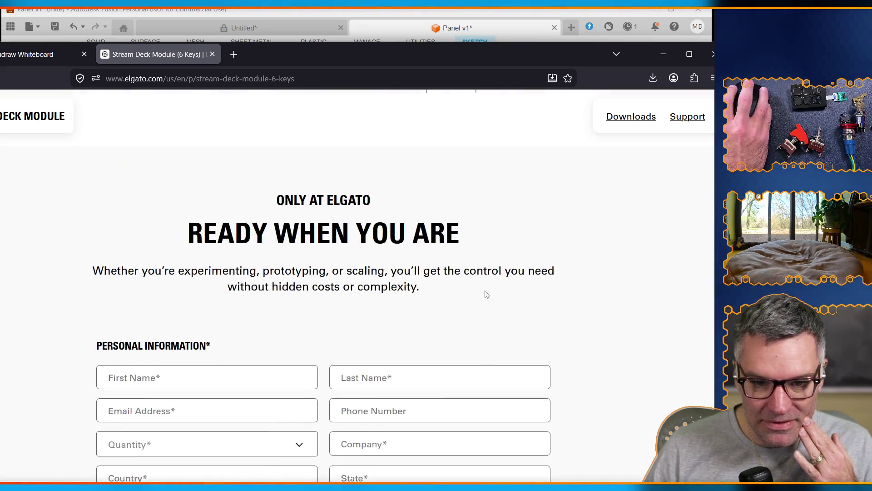
scroll(485, 294, "up", 5)
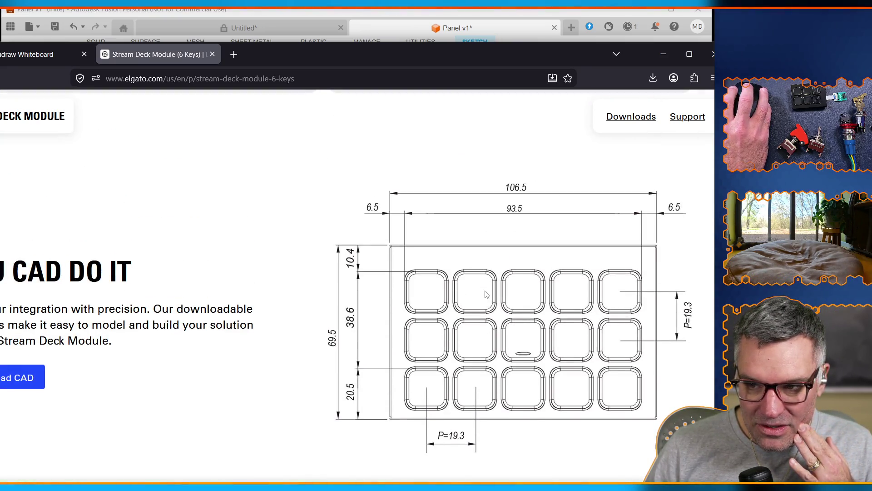
left_click(662, 59)
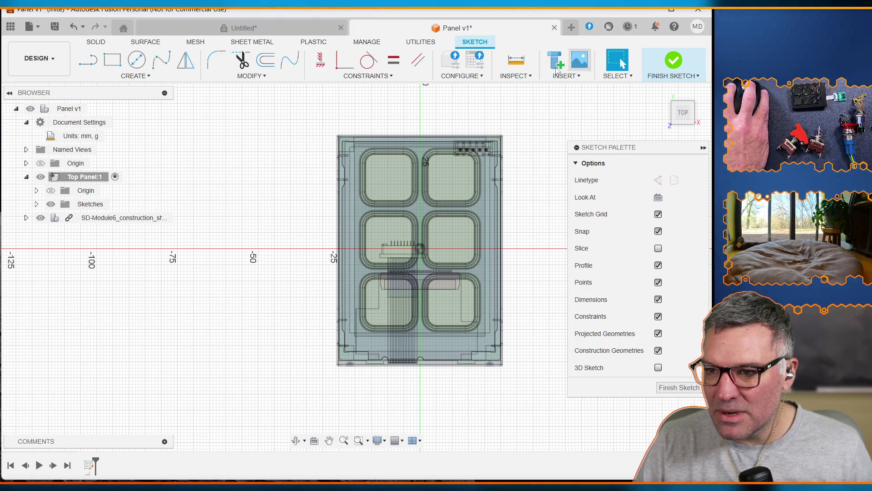
Open the Measure tool on the keypad outline, then bring up the Excalidraw plan
left_click(519, 65)
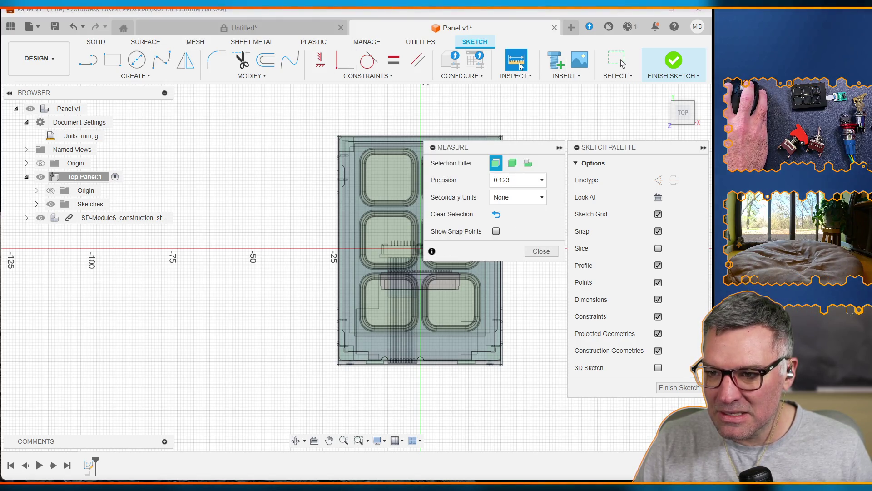
left_click(528, 75)
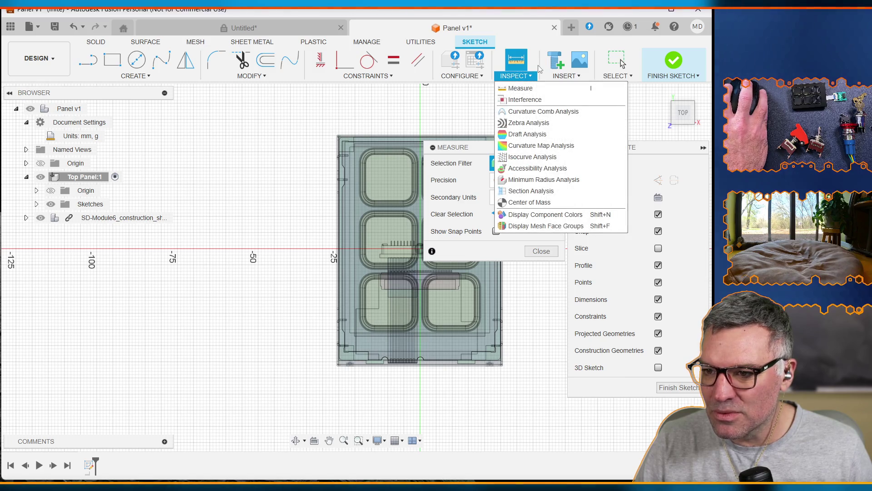
left_click(541, 67)
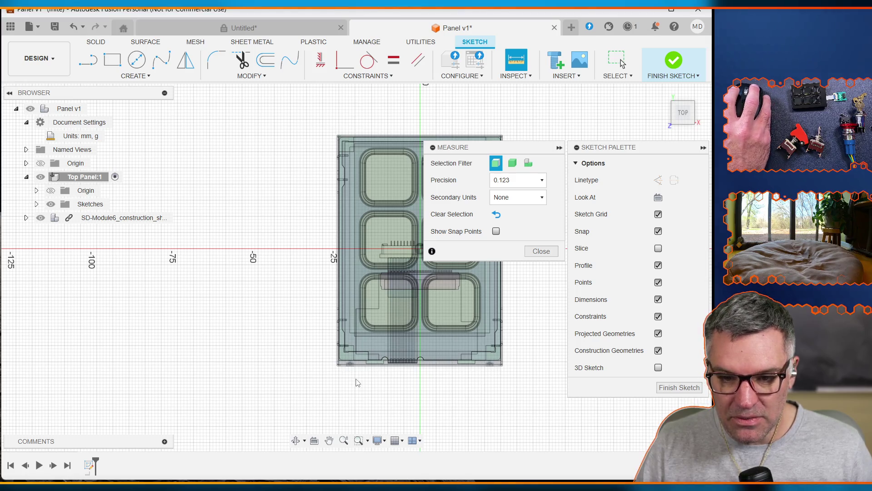
key("alt+Tab")
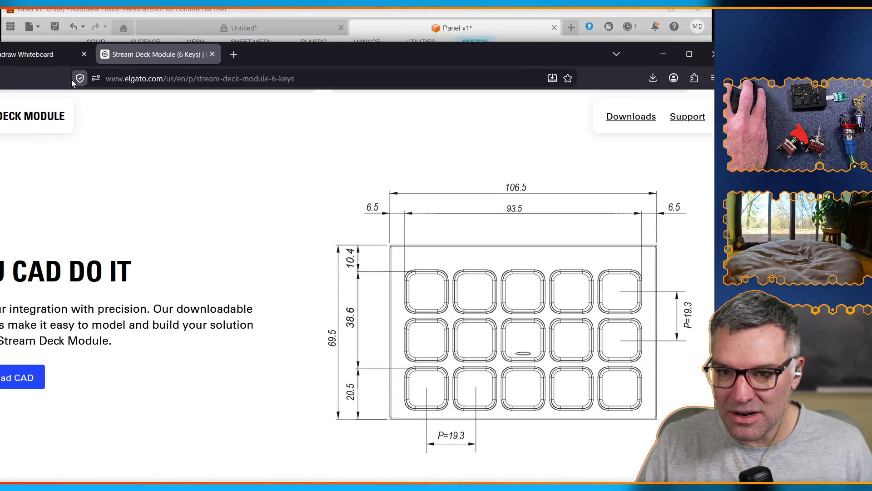
left_click(38, 56)
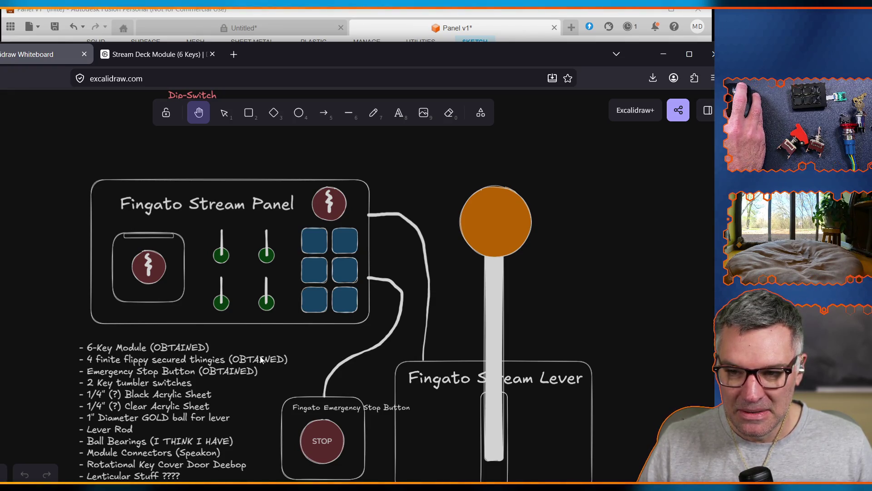
Return to the Fusion window and collapse the Sketch Palette to its side tab
left_click(393, 13)
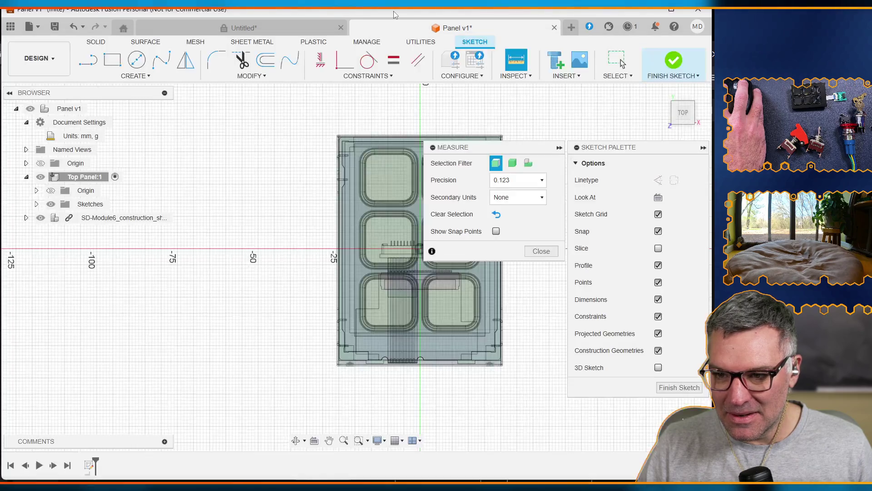
left_click(704, 147)
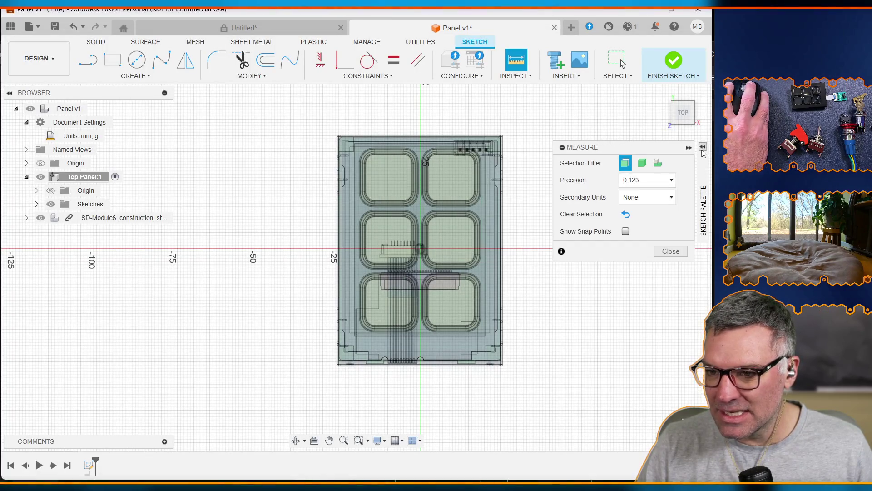
Hide SD-Module6 and draw a 150 × 120 mm center rectangle on the origin
left_click(41, 220)
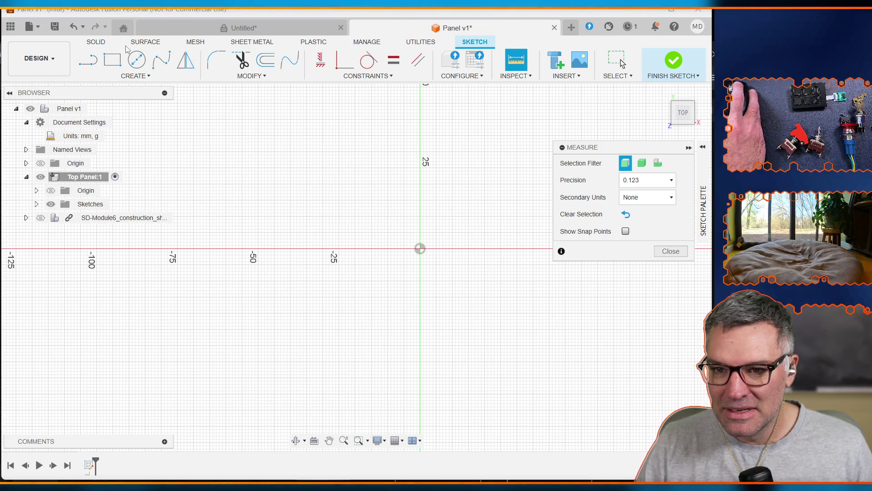
left_click(115, 65)
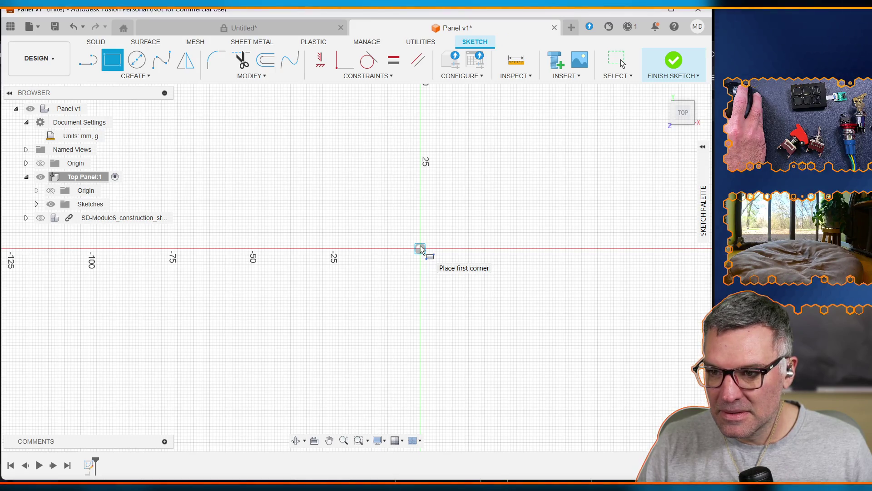
left_click(707, 201)
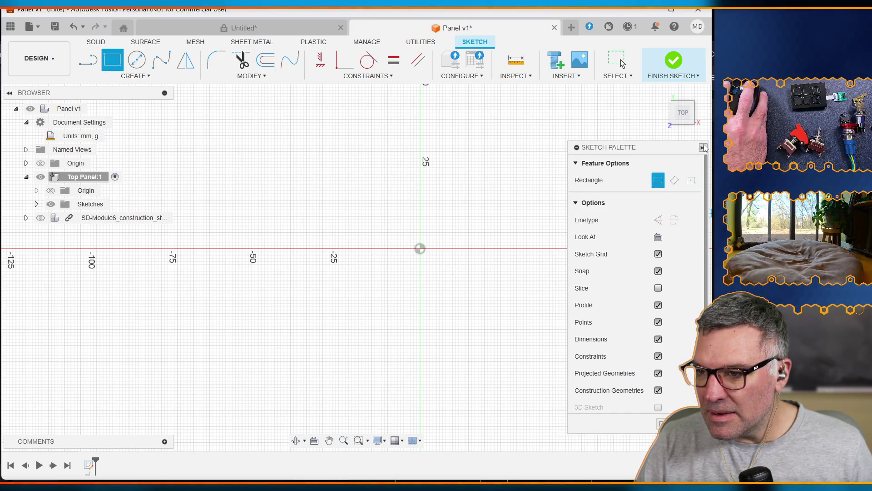
left_click(691, 181)
left_click(421, 248)
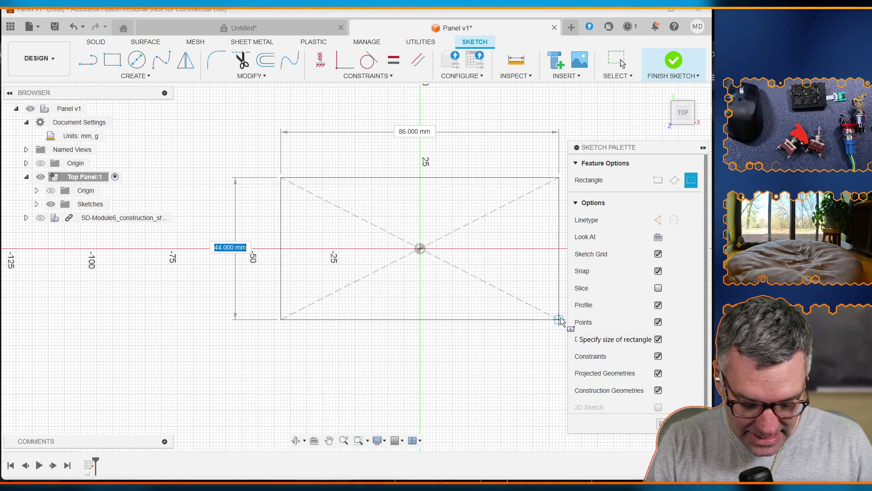
type("120")
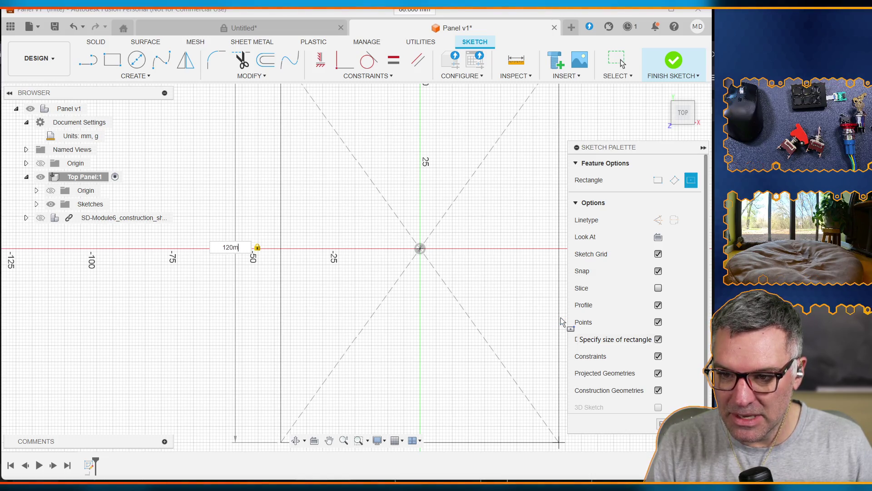
key("Tab")
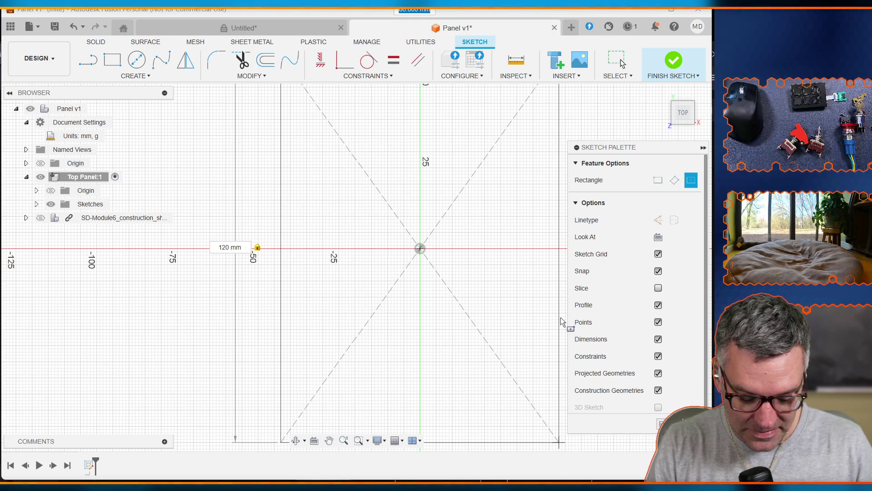
type("150")
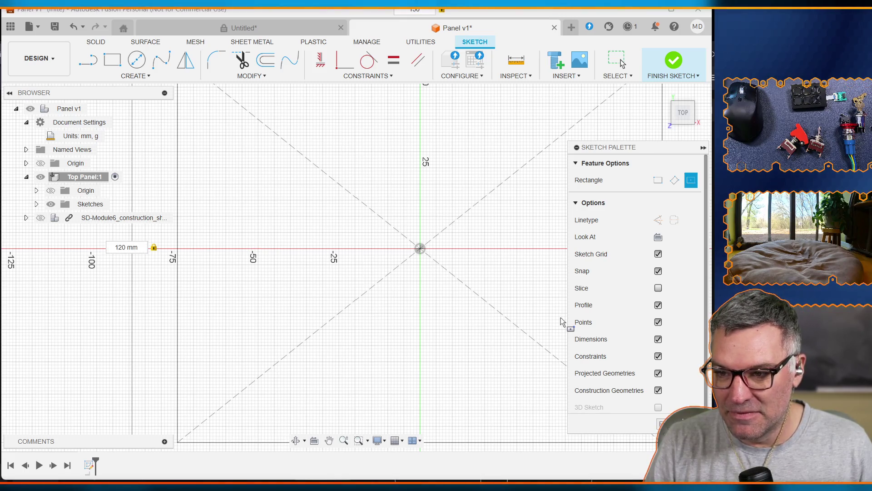
key("Return")
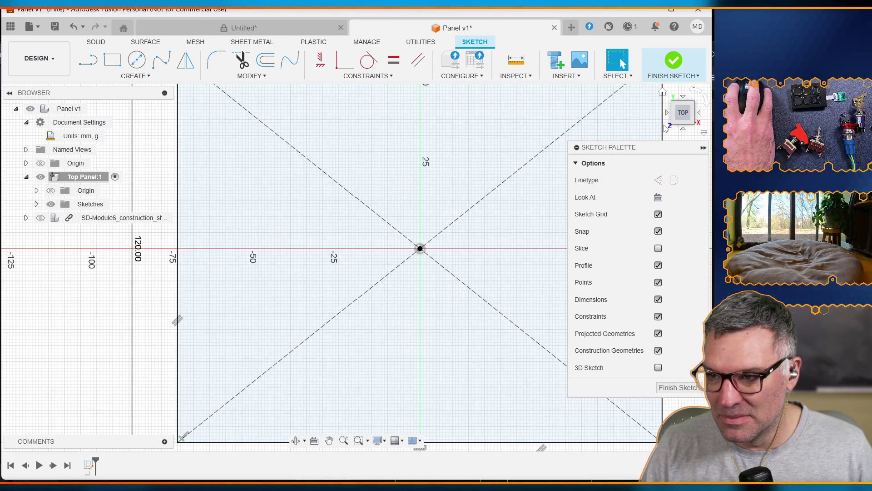
Collapse the Sketch Palette and zoom to review the new rectangle
left_click(703, 148)
scroll(521, 247, "down", 2)
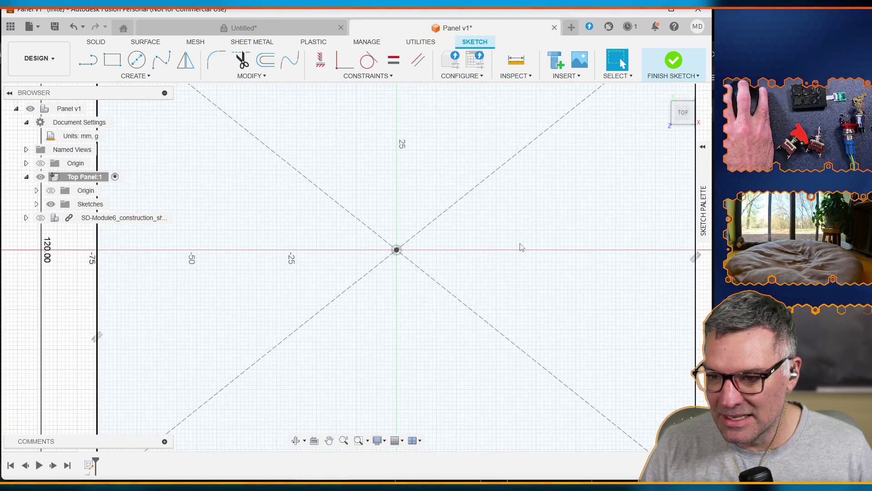
scroll(521, 247, "down", 2)
scroll(516, 243, "up", 3)
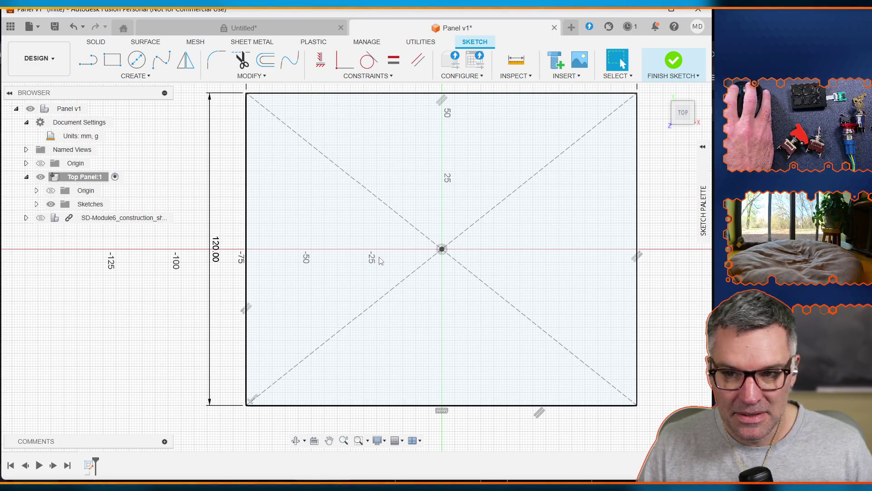
scroll(457, 225, "up", 3)
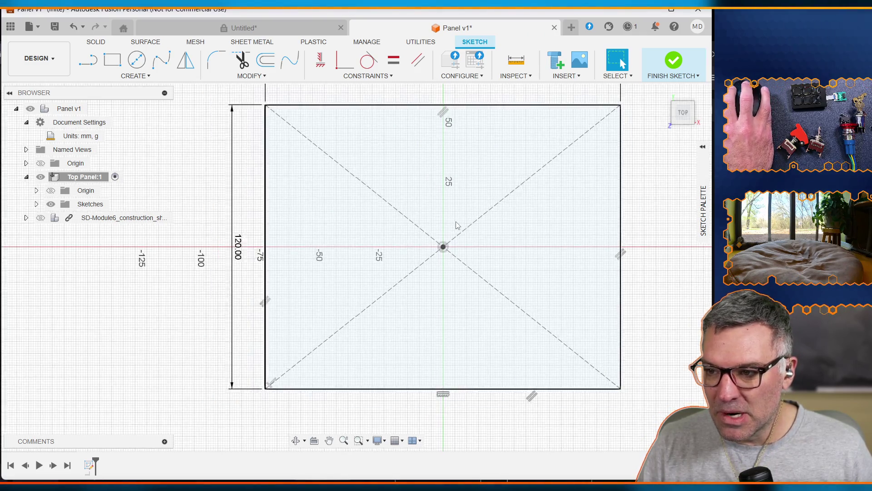
scroll(457, 225, "down", 3)
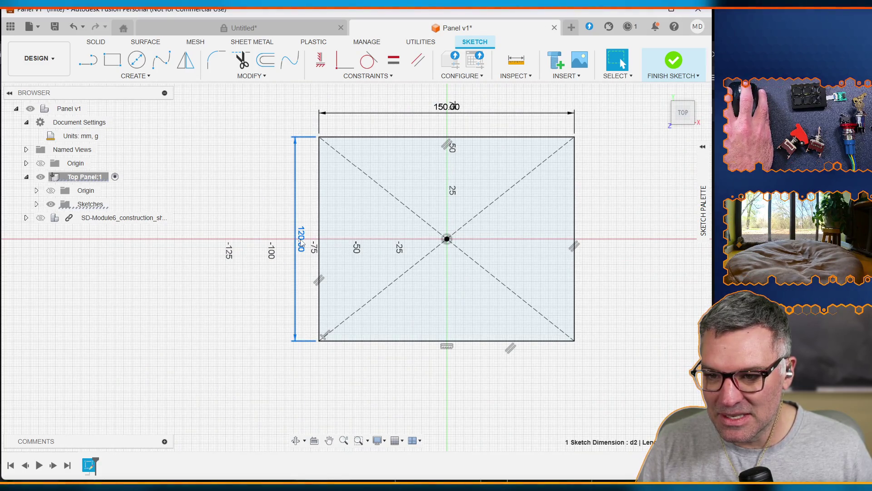
Rename the rectangle dimensions as parameters height=120 and width=150, then select the Top Panel component
double_click(302, 241)
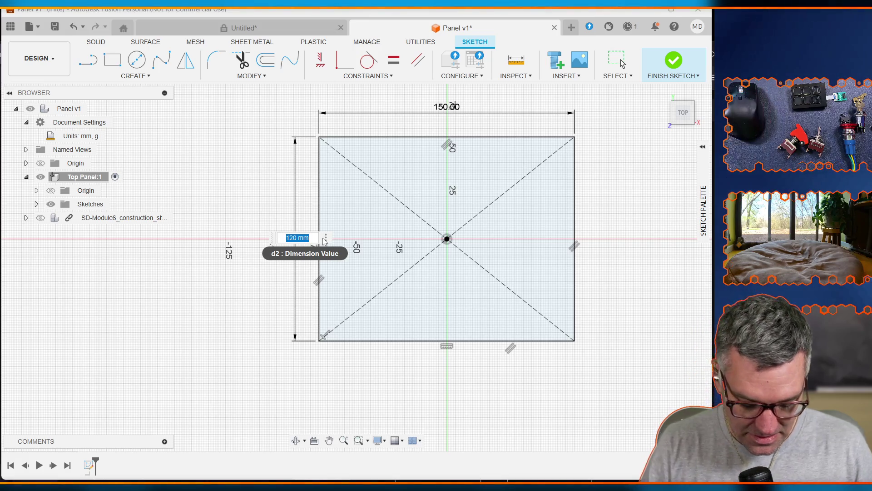
type("height=")
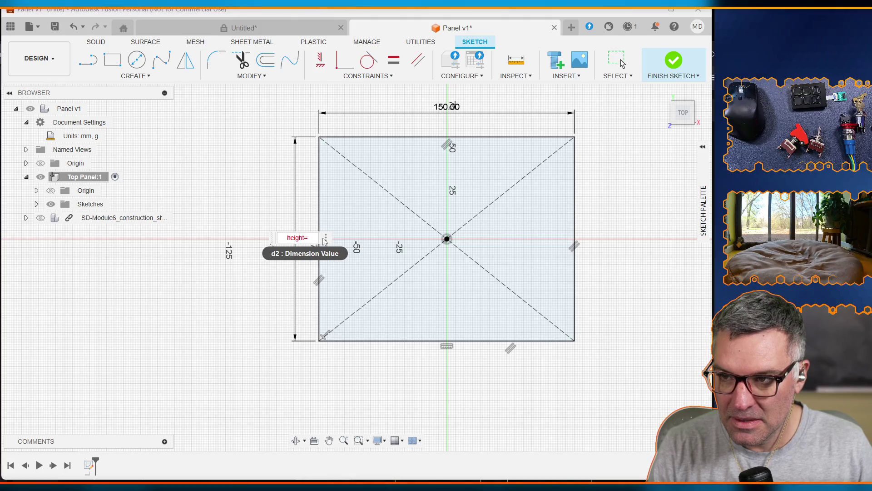
key("Return")
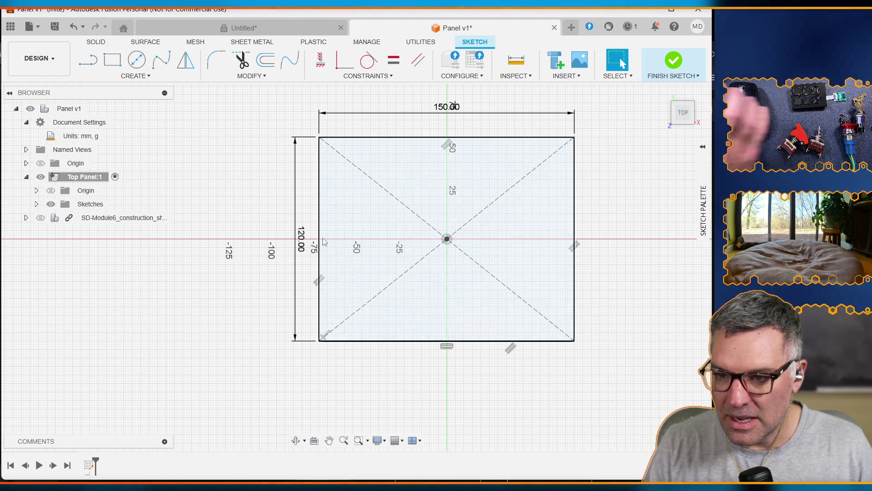
double_click(444, 106)
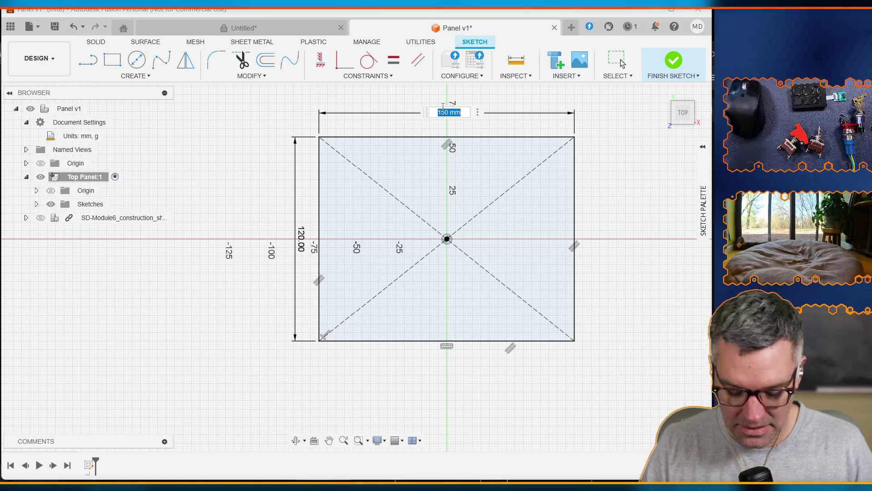
type("width=150")
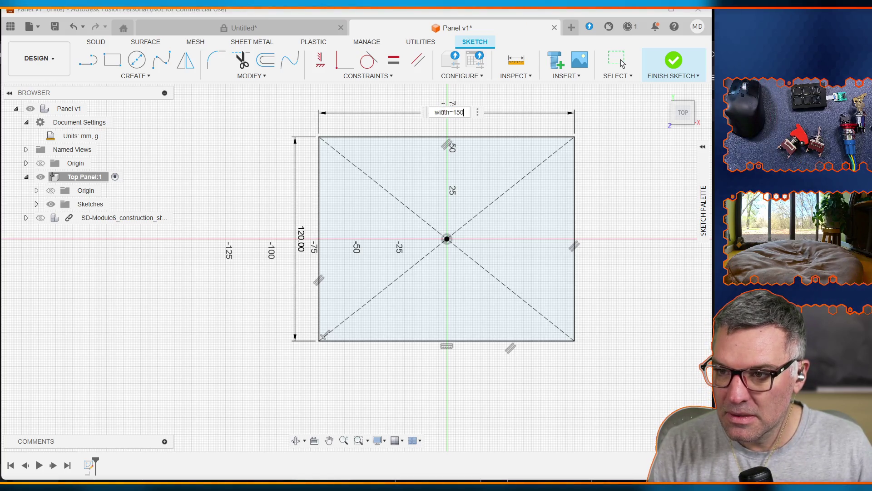
key("Return")
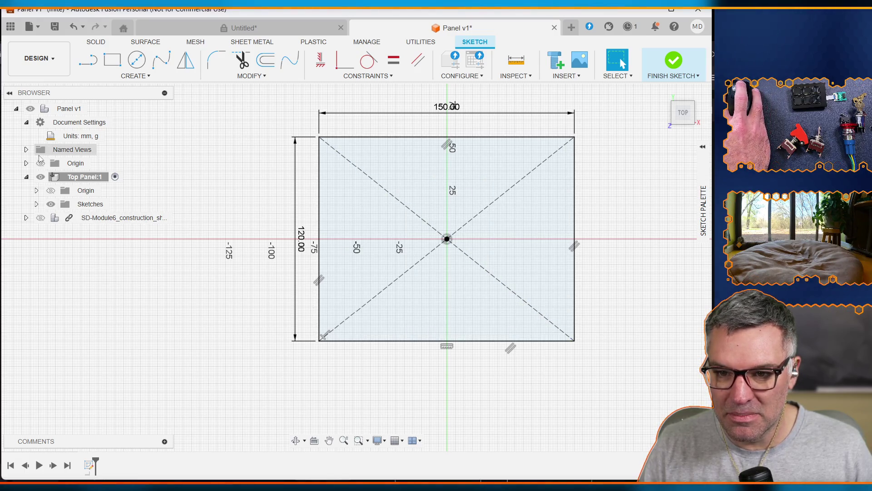
left_click(80, 177)
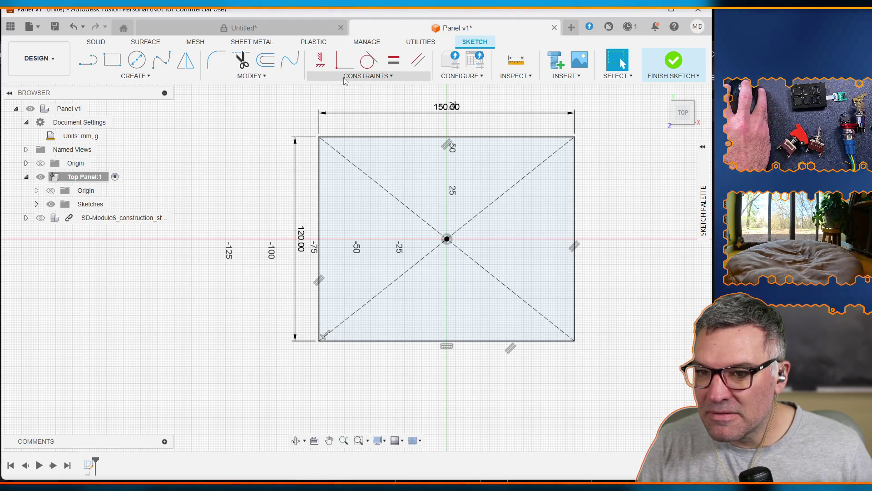
left_click(268, 76)
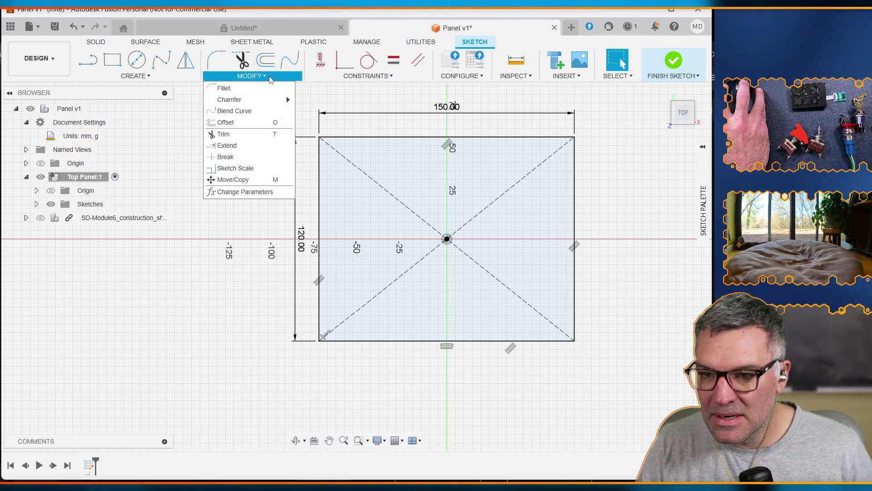
Check Sketch1's named height and width in the Change Parameters table
left_click(250, 192)
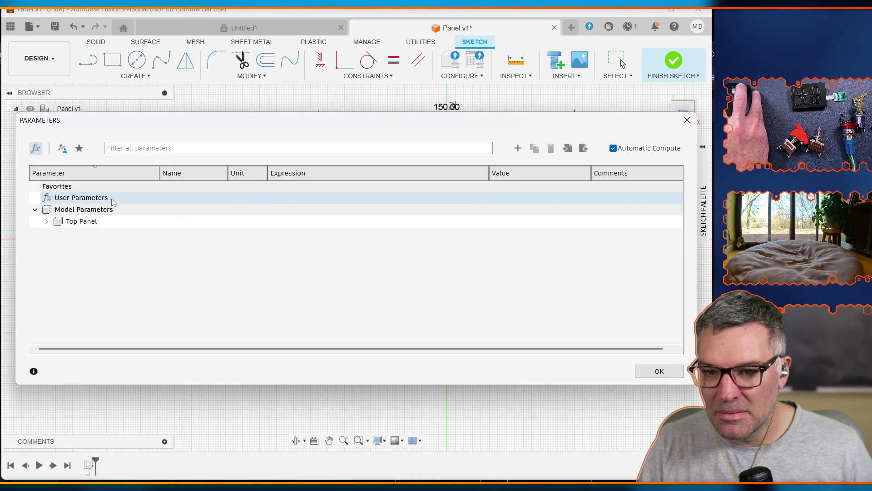
left_click(46, 222)
left_click(58, 233)
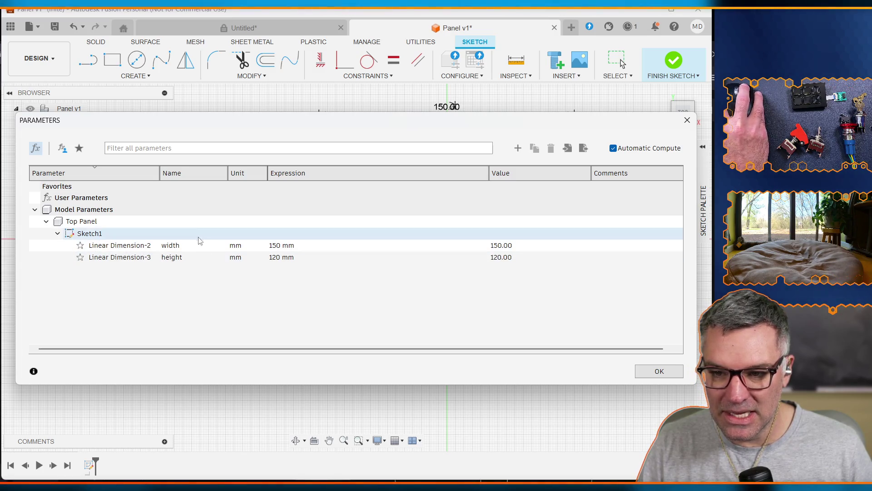
left_click(687, 119)
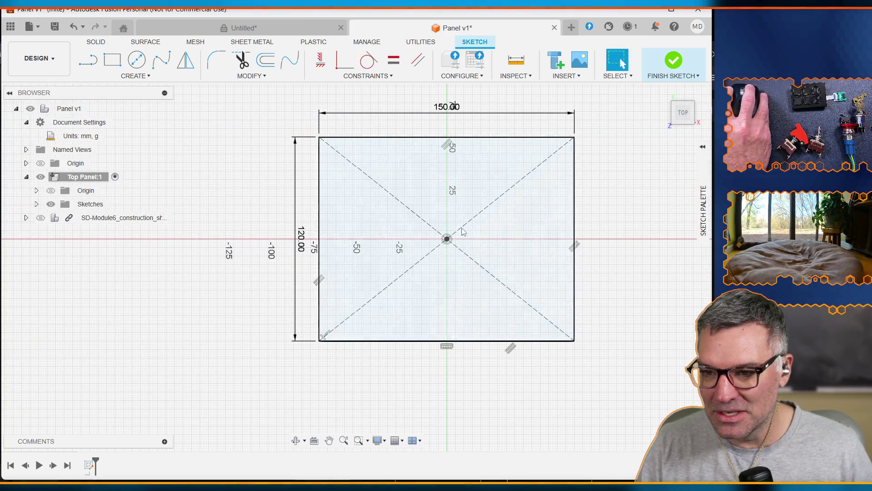
Select the 150 × 120 rectangle profile and start an Extrude on it
left_click(367, 199)
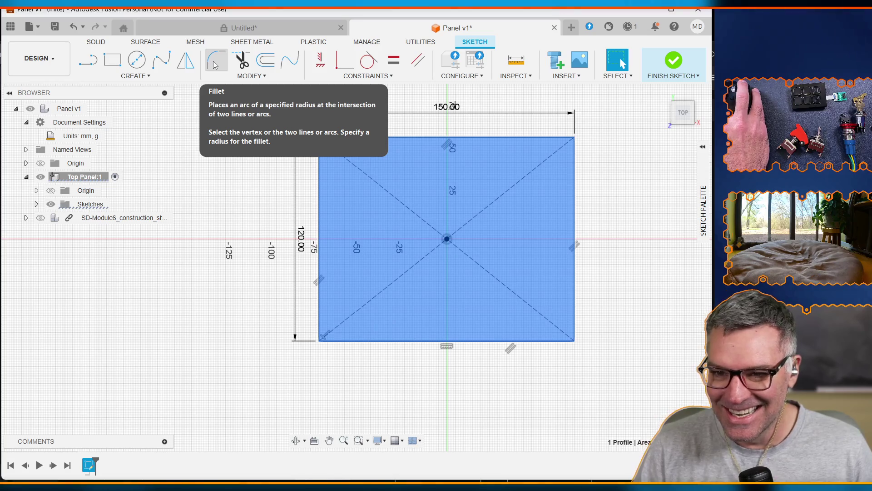
left_click(215, 65)
key("Escape")
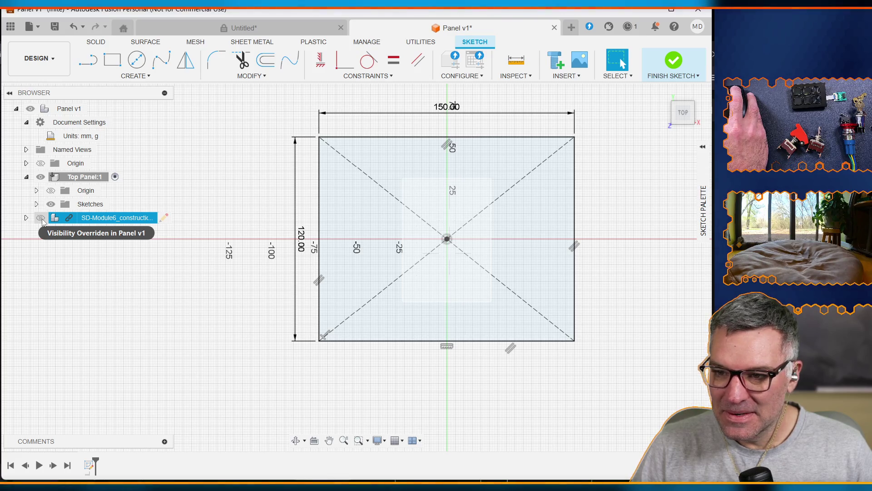
left_click(395, 167)
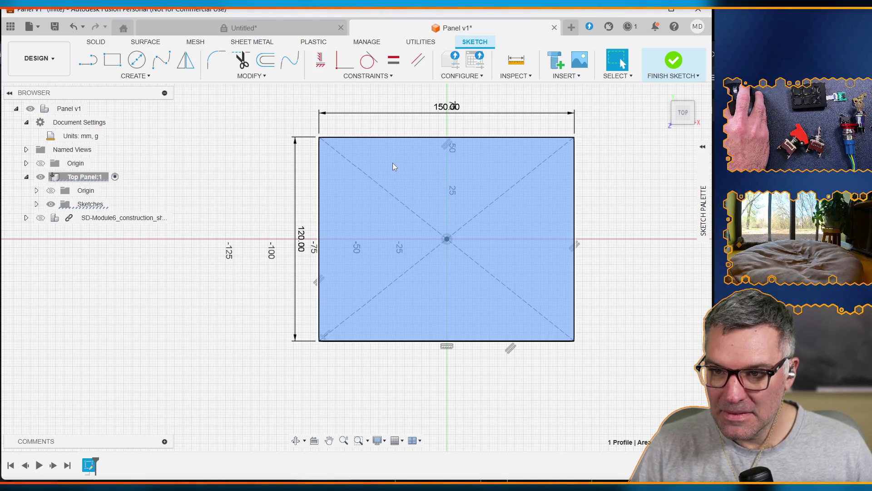
key("e")
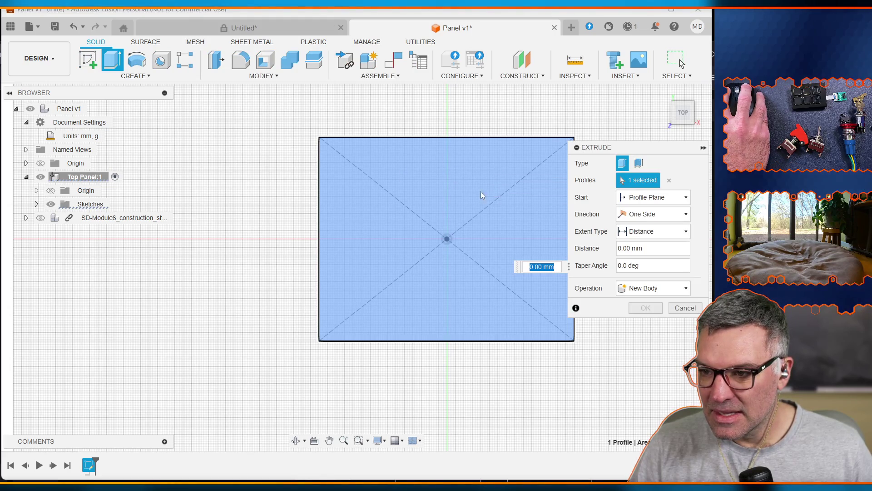
Extrude the rectangle profile 5 mm into a solid Top Panel body
left_click(648, 248)
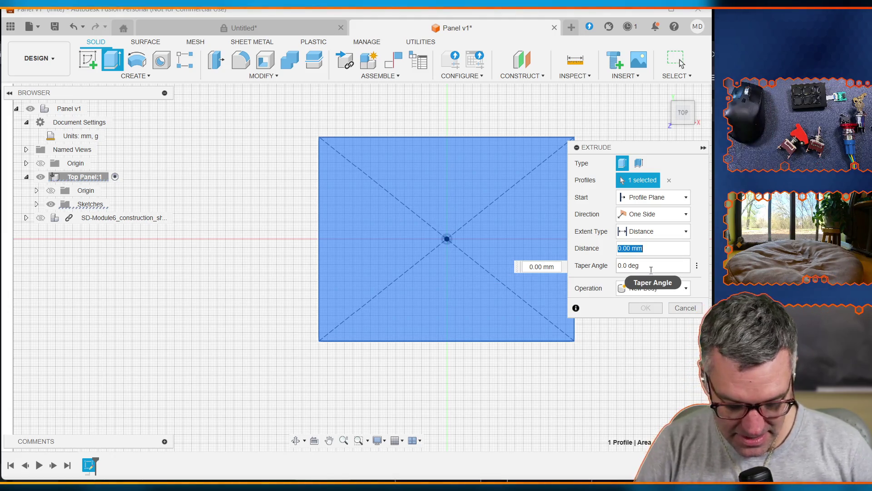
type("5")
key("Tab")
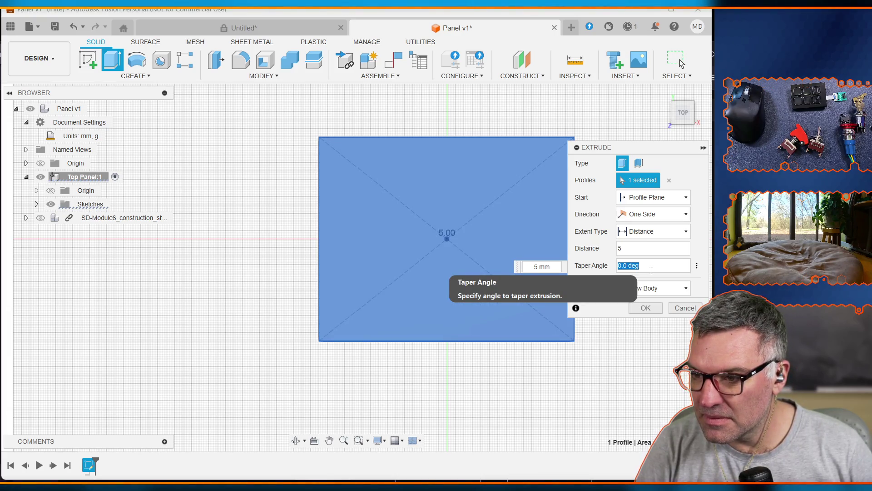
left_click(646, 308)
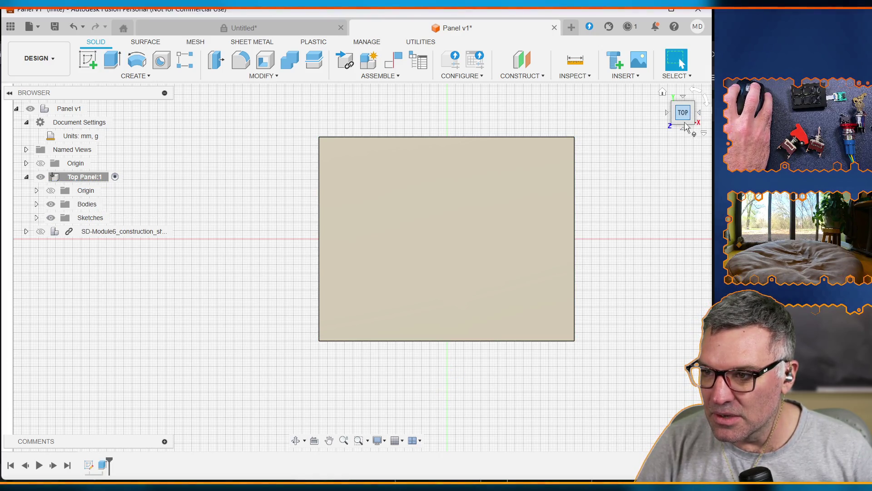
middle_click_drag(356, 267, 356, 174, "shift")
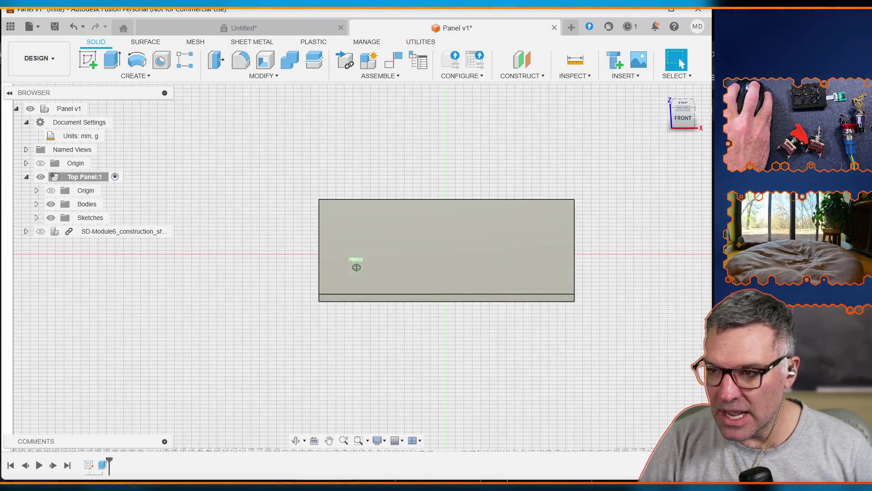
left_click(686, 104)
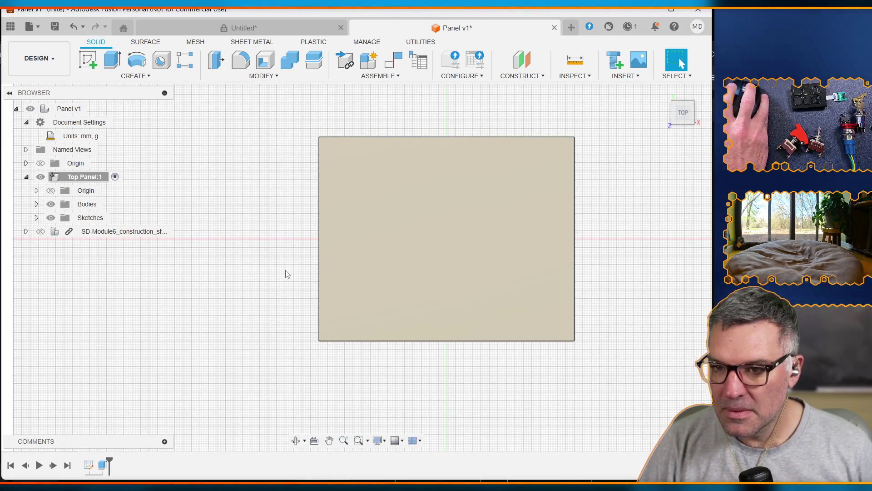
mouse_move(687, 130)
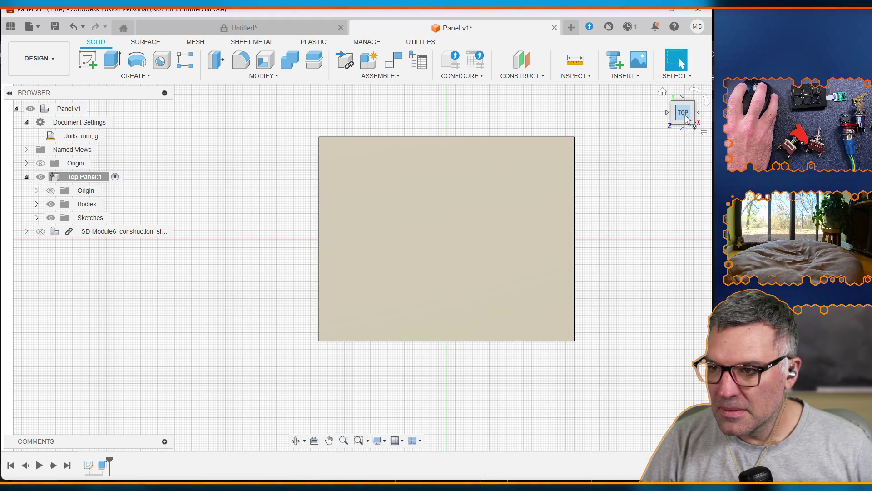
left_click(299, 444)
mouse_move(423, 370)
left_mouse_down()
mouse_move(423, 302)
mouse_move(366, 277)
mouse_move(290, 305)
mouse_move(362, 304)
mouse_move(355, 301)
left_mouse_up()
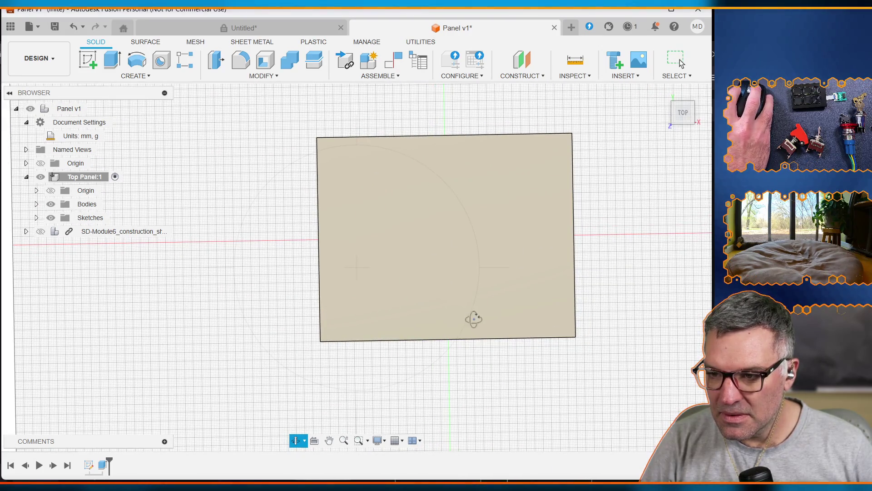
mouse_move(500, 363)
left_mouse_down()
mouse_move(486, 321)
mouse_move(503, 298)
mouse_move(460, 317)
mouse_move(483, 300)
left_mouse_up()
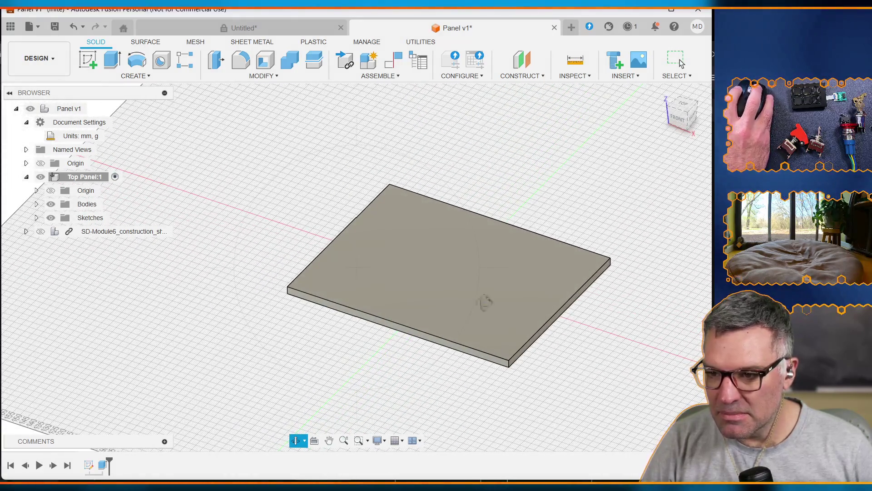
left_click(686, 105)
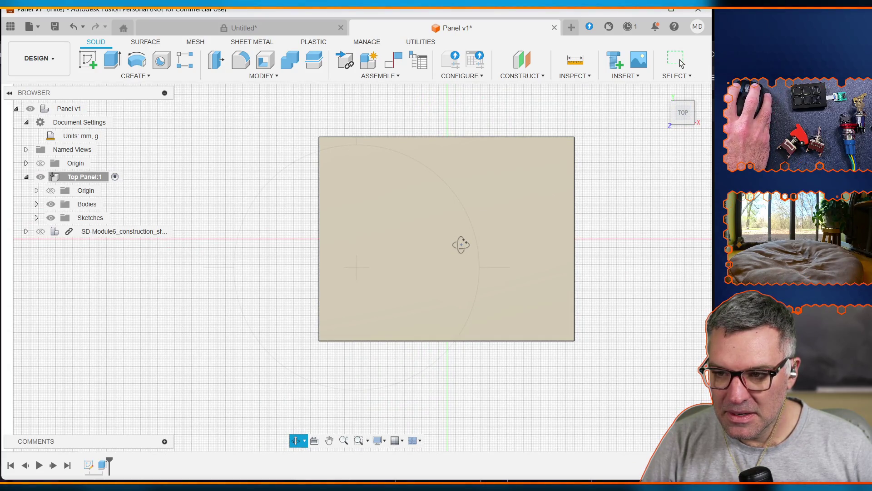
left_click(315, 441)
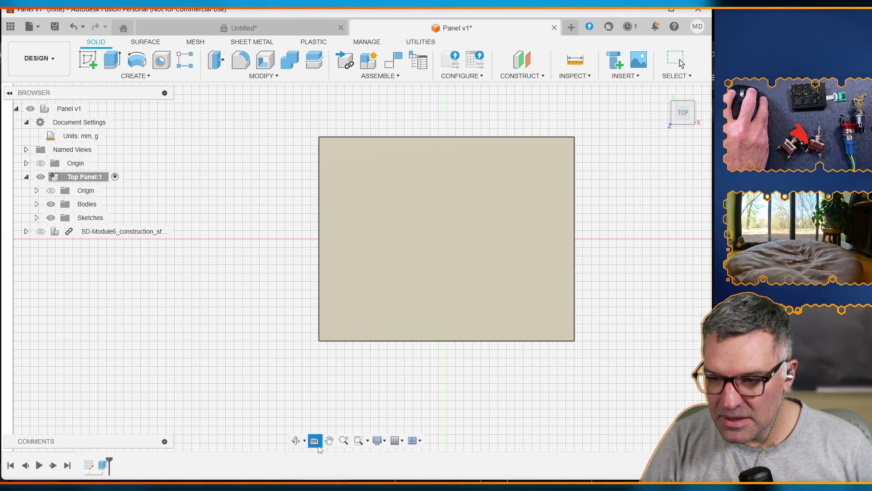
left_click(376, 442)
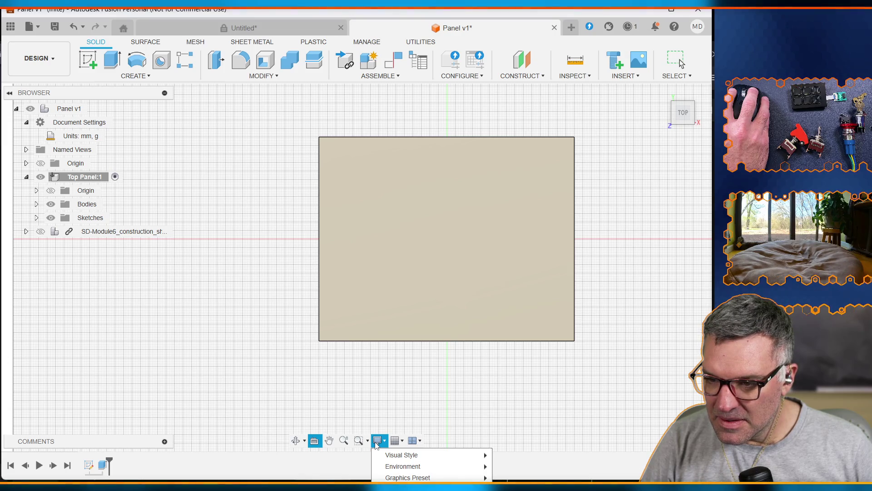
mouse_move(400, 456)
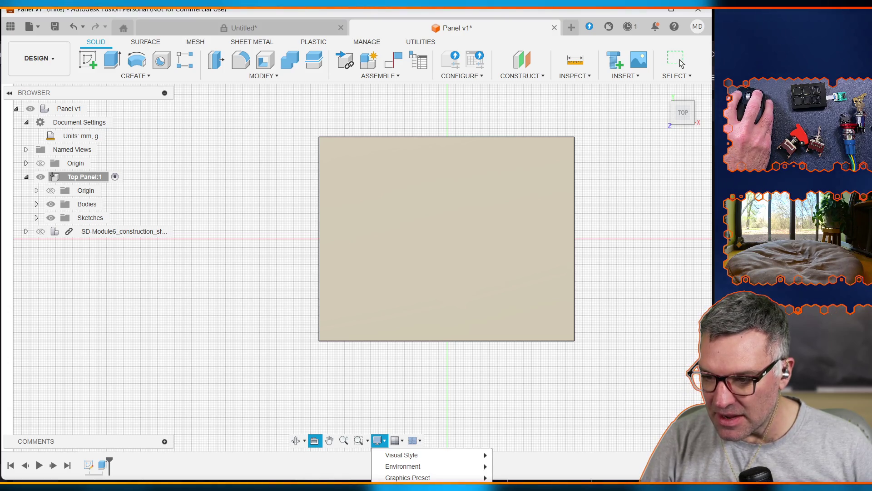
key("Escape")
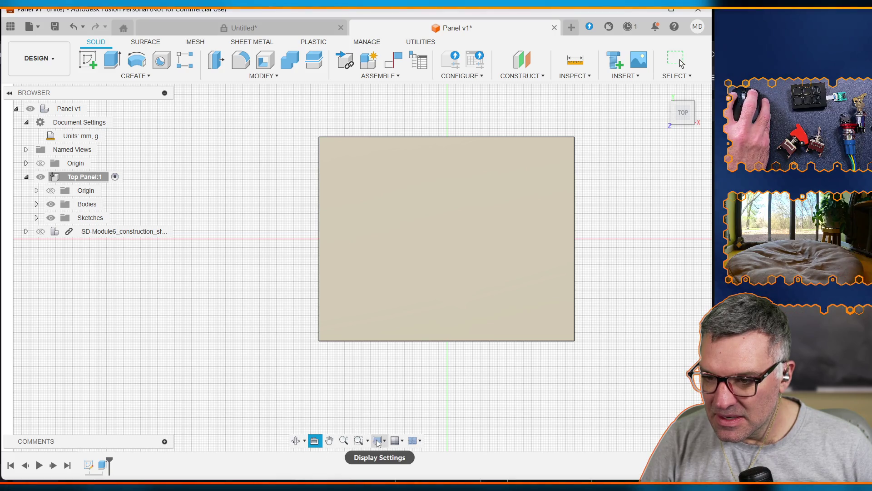
left_click(296, 440)
mouse_move(372, 411)
left_mouse_down()
mouse_move(367, 362)
mouse_move(424, 335)
mouse_move(386, 353)
mouse_move(327, 351)
left_mouse_up()
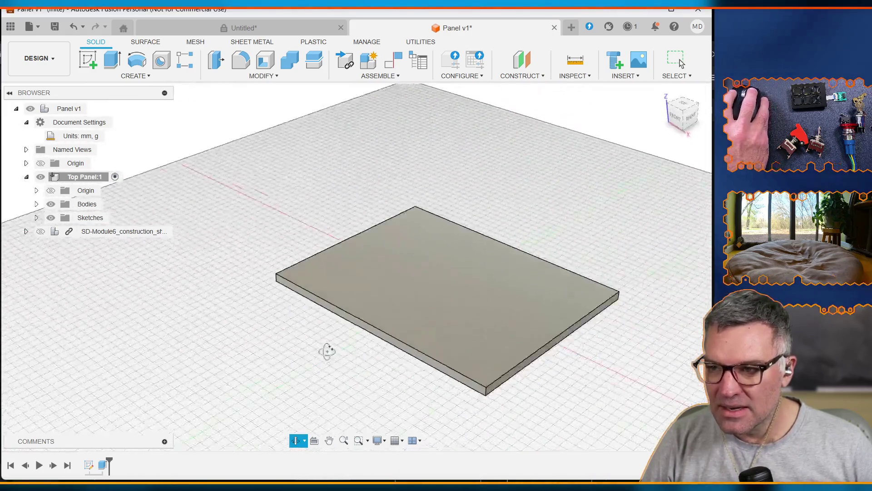
left_click(687, 104)
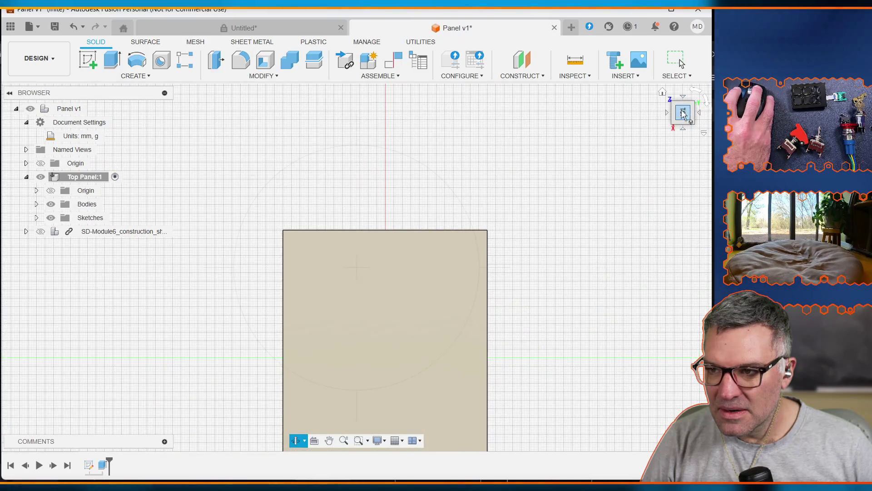
left_click(695, 90)
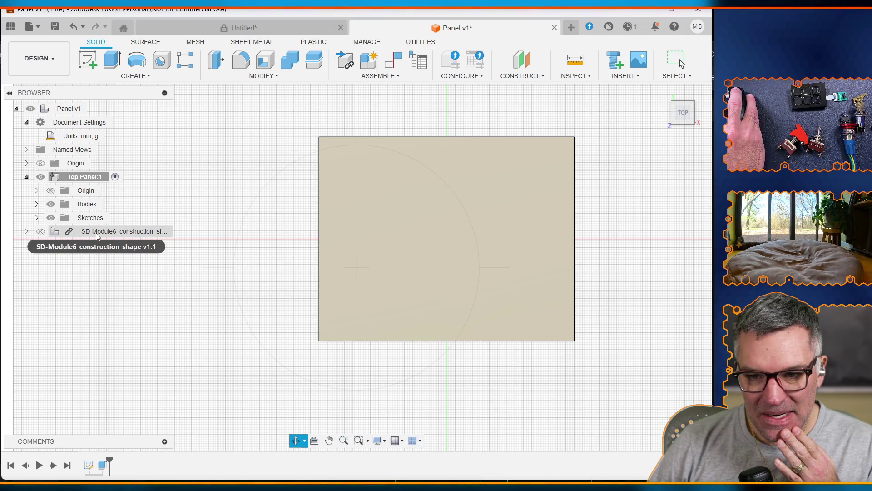
left_click(42, 232)
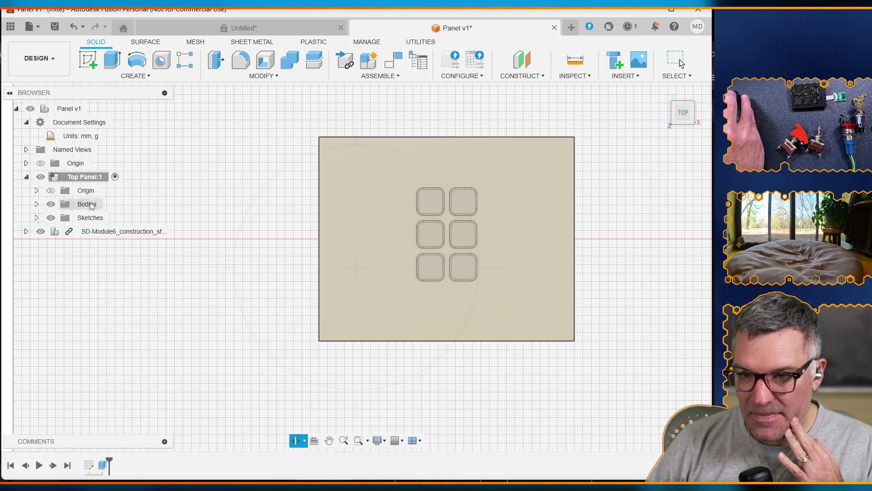
Toggle Top Panel:1's visibility to compare it with the keypad, leaving the body shown
left_click(41, 177)
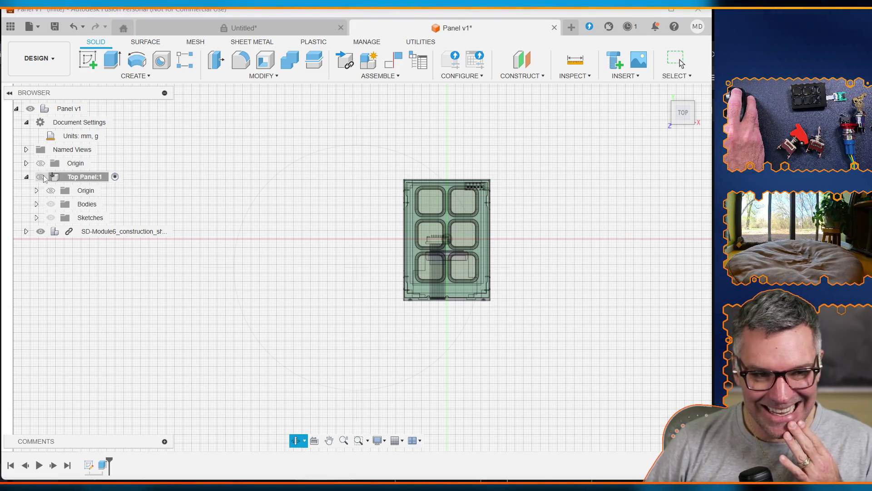
left_click(44, 178)
left_click(44, 179)
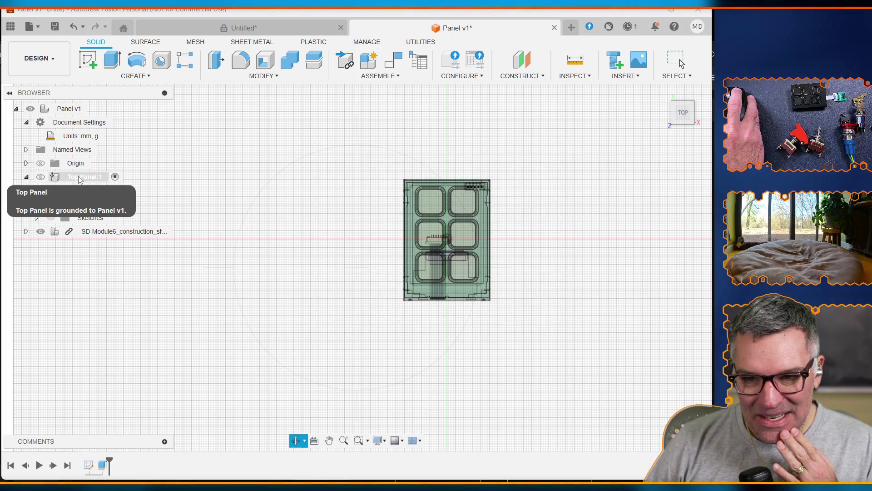
left_click(42, 179)
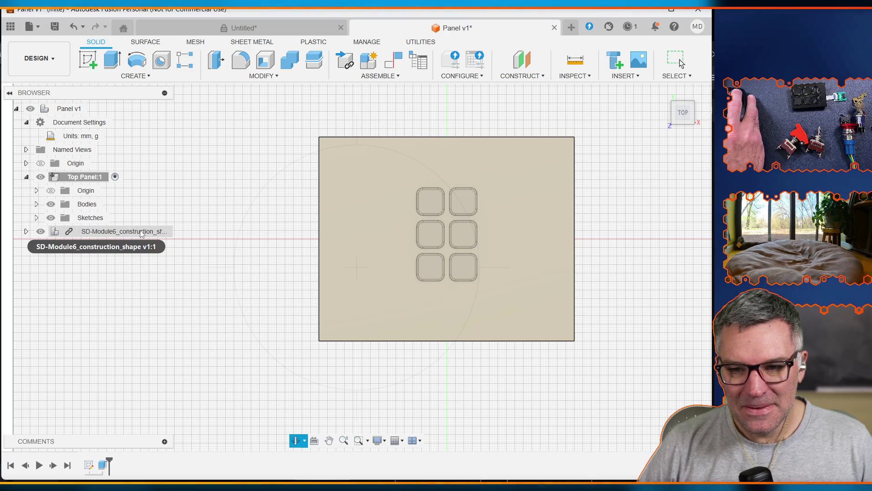
Toggle the keypad module's visibility and select components, dismissing the subscription upgrade popup
left_click(40, 231)
left_click(41, 231)
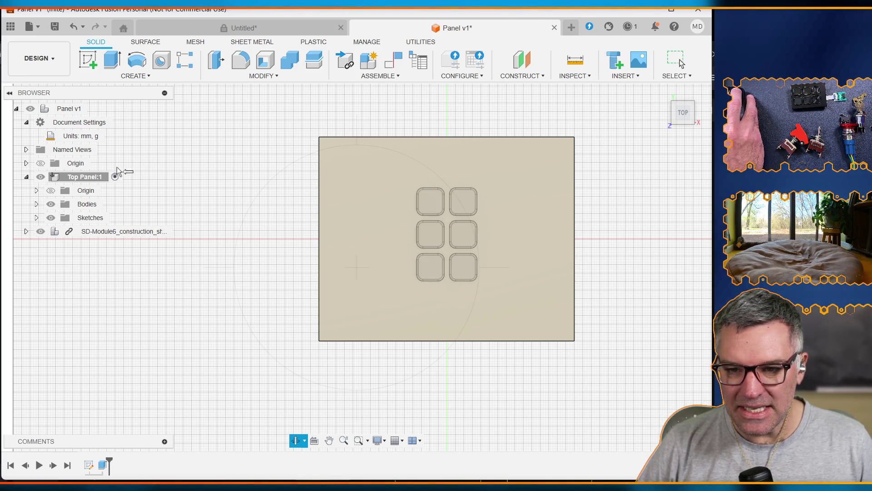
left_click(91, 177)
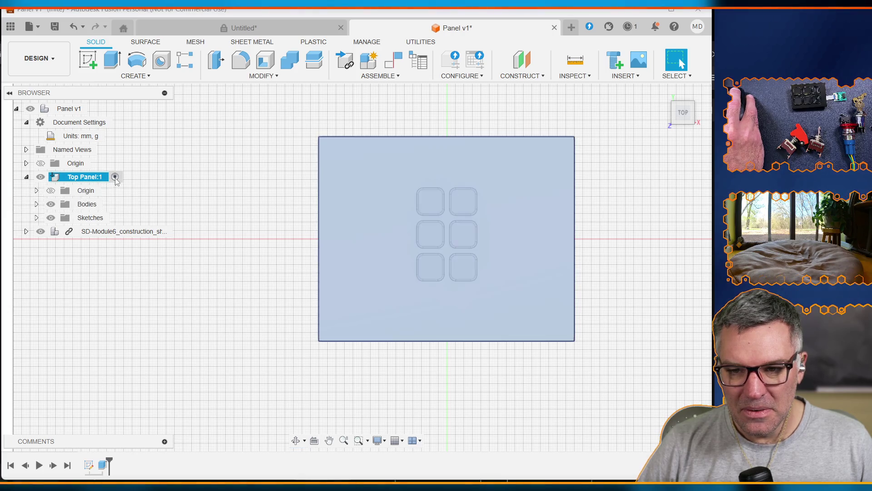
left_click(167, 232)
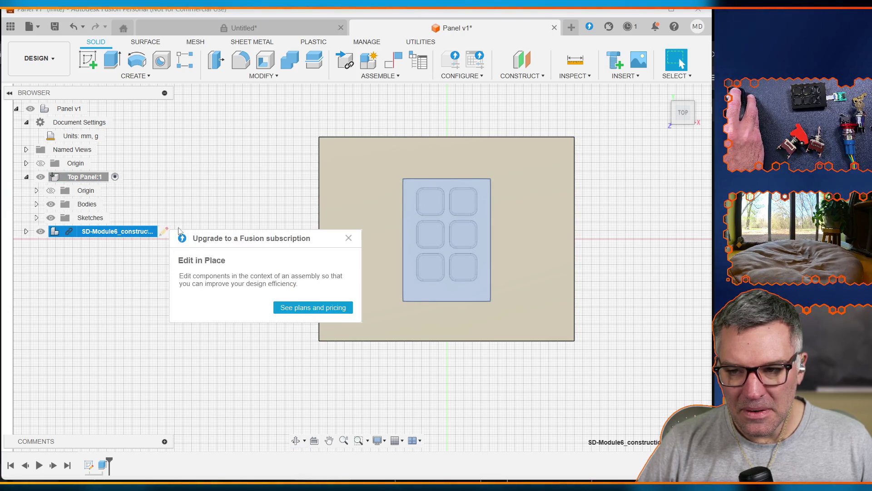
left_click(348, 239)
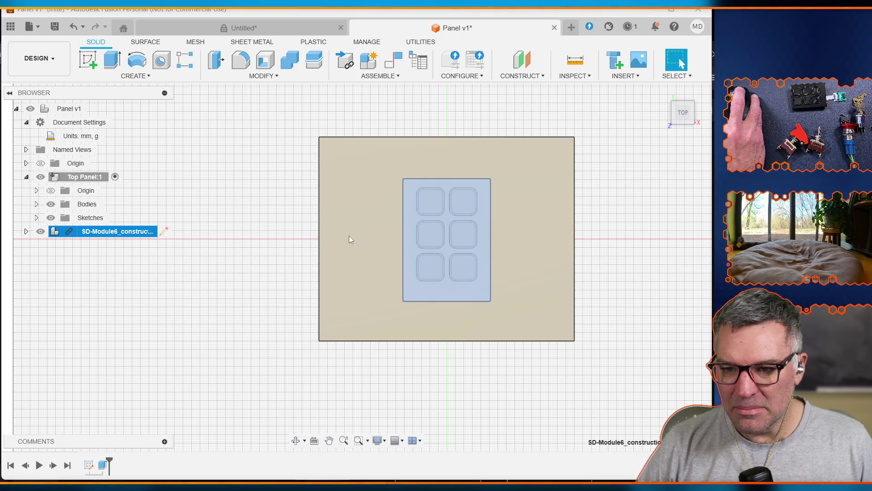
left_click(162, 258)
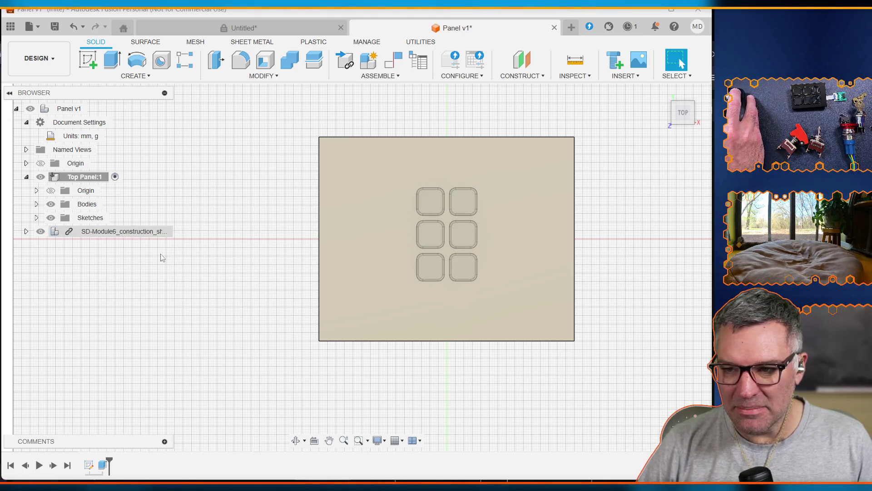
left_click(128, 234)
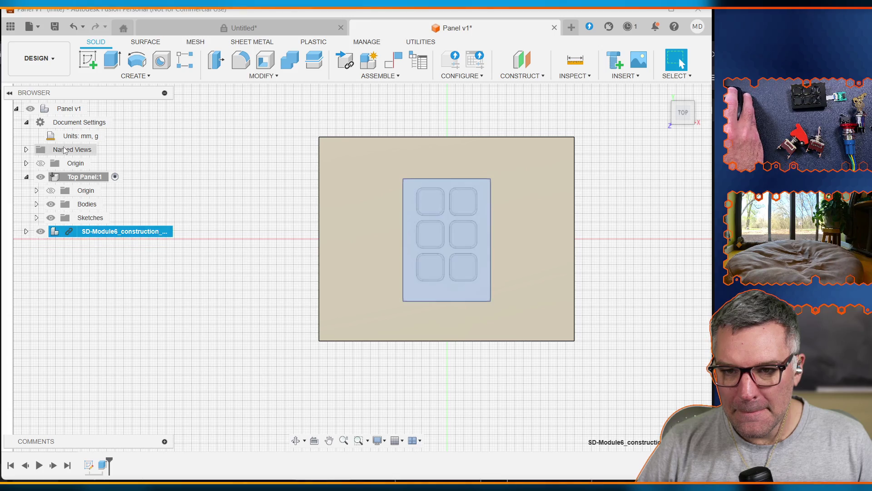
Activate Panel v1, hide Top Panel:1, and pick the keypad module's top face to sketch on
left_click(104, 109)
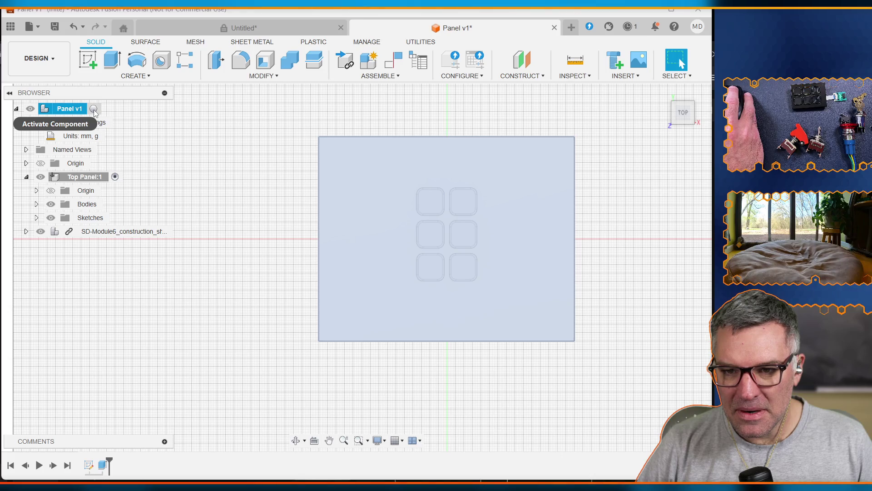
left_click(94, 110)
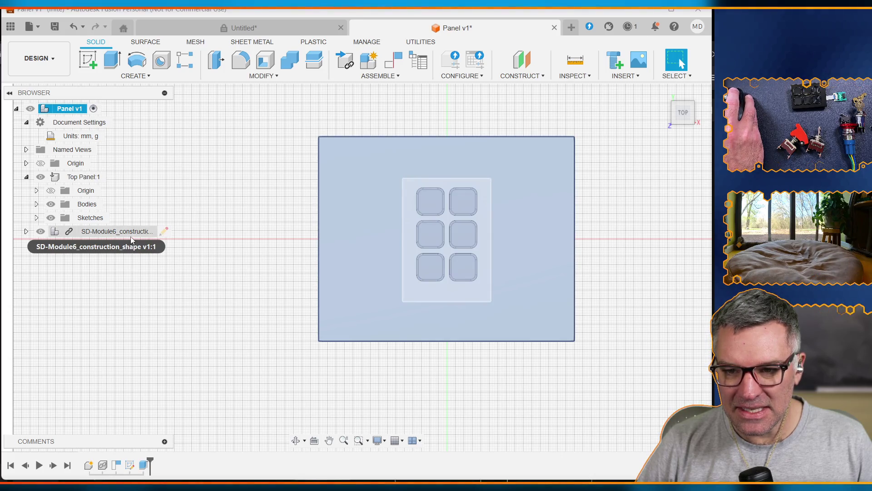
left_click(95, 233)
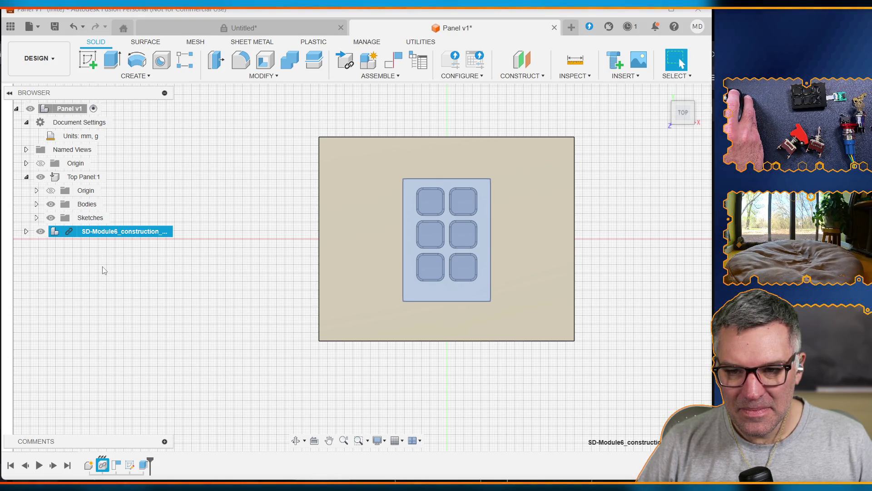
left_click(41, 178, "ctrl")
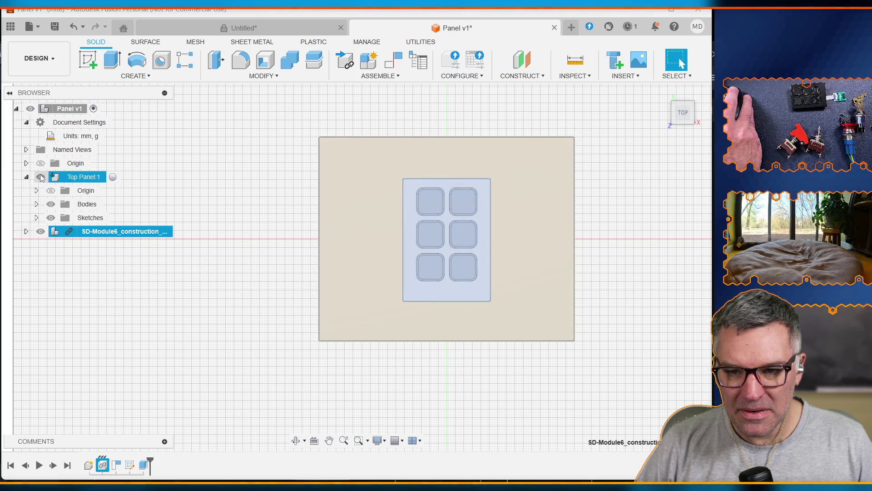
left_click(40, 178)
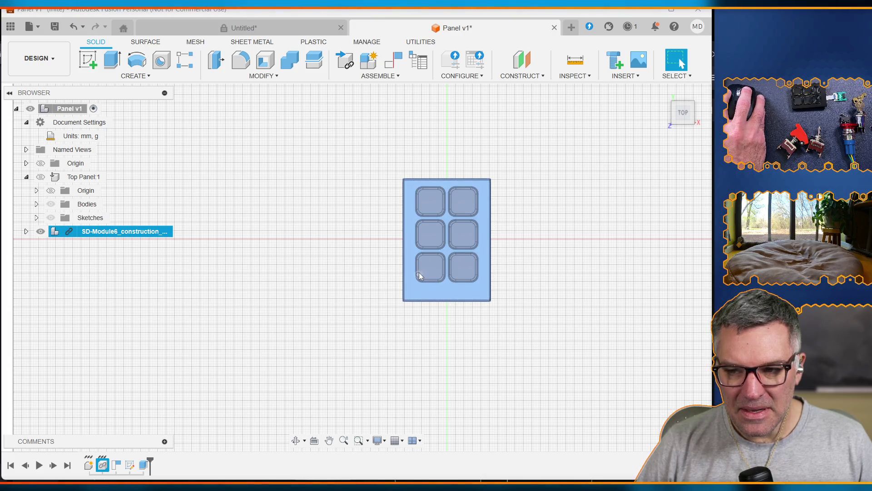
left_click(436, 293)
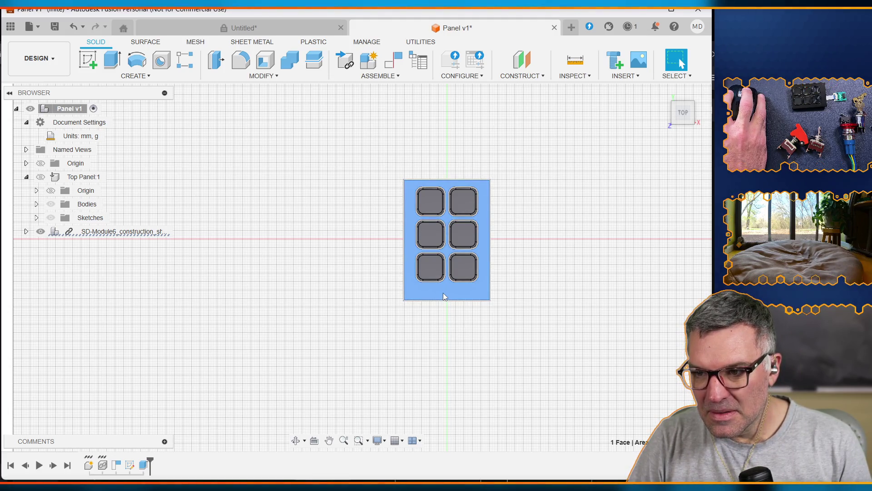
key("p")
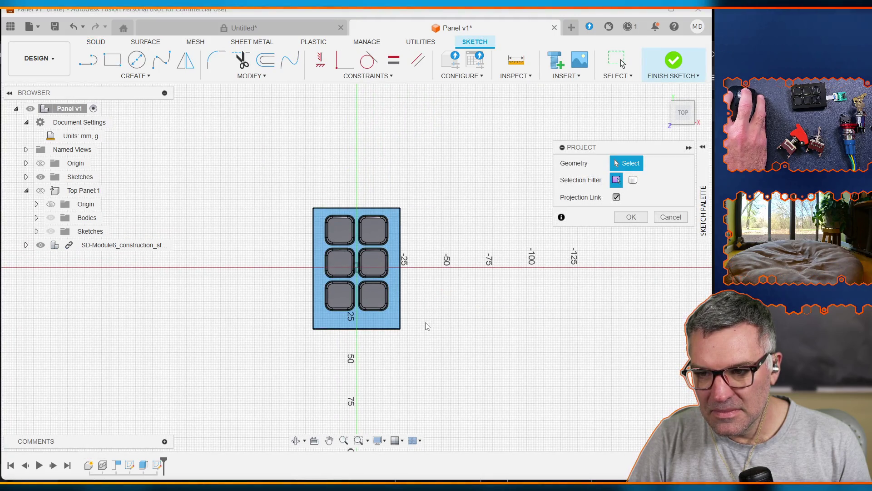
Project the keypad module's face and the top-left key pocket into the new sketch
left_click(631, 217)
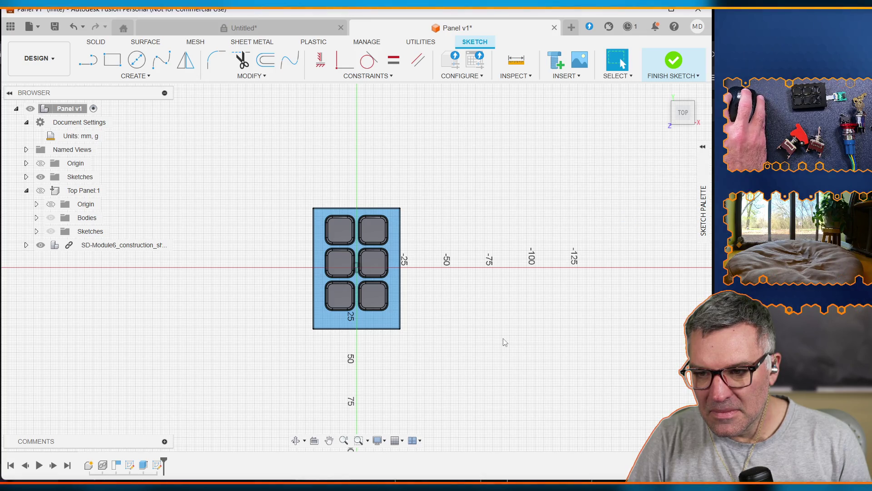
left_click(358, 327)
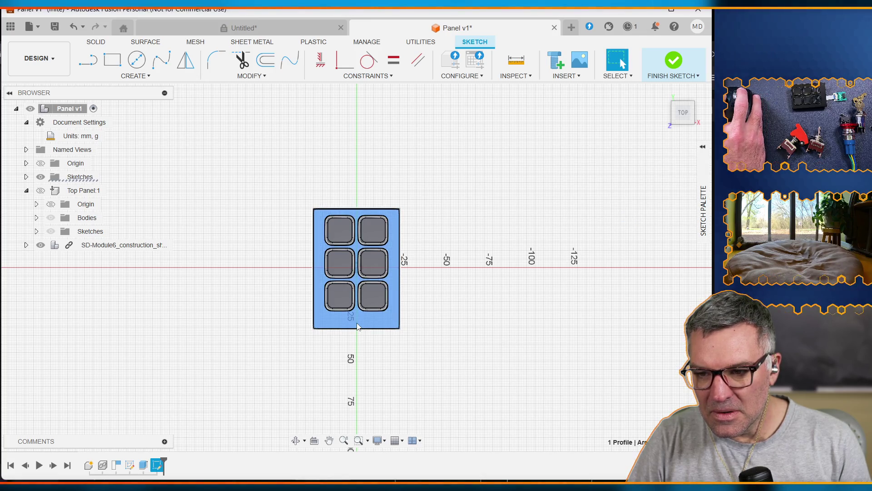
key("p")
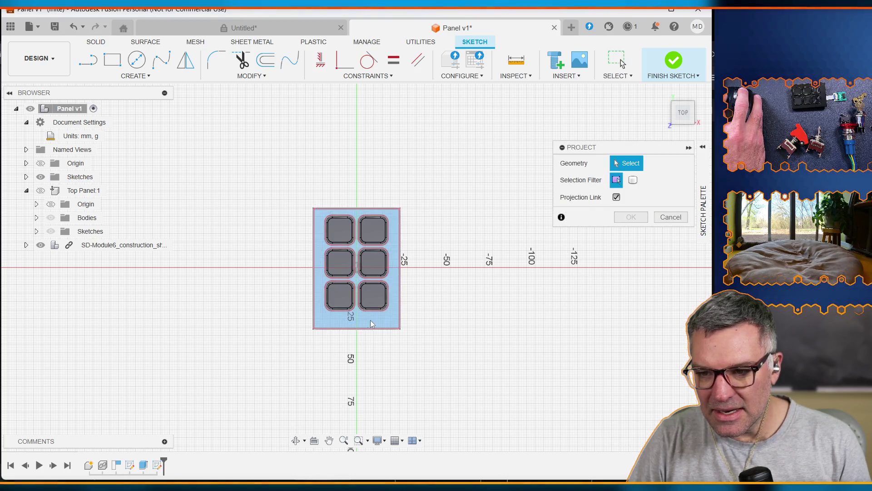
left_click(372, 320)
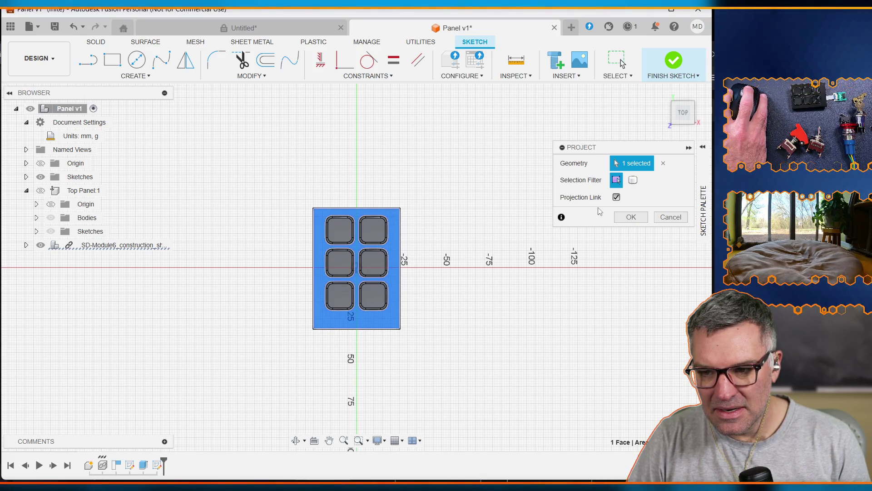
left_click(338, 228)
scroll(387, 234, "up", 10)
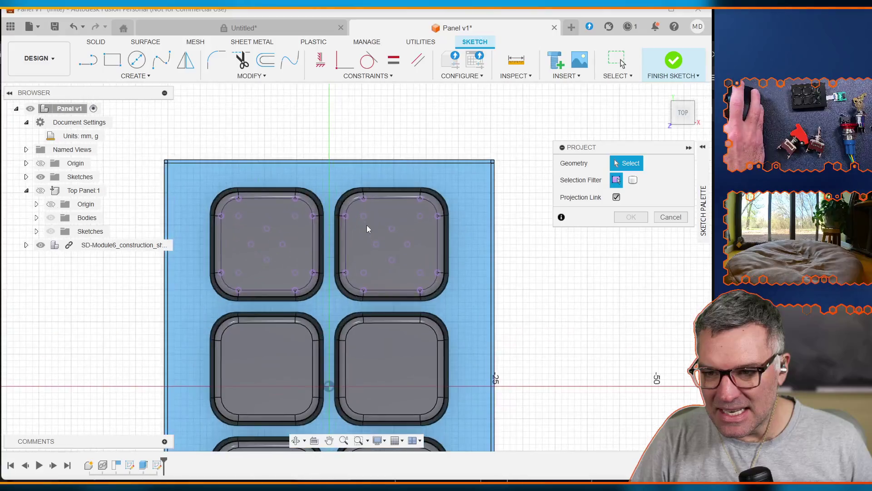
left_click(377, 220)
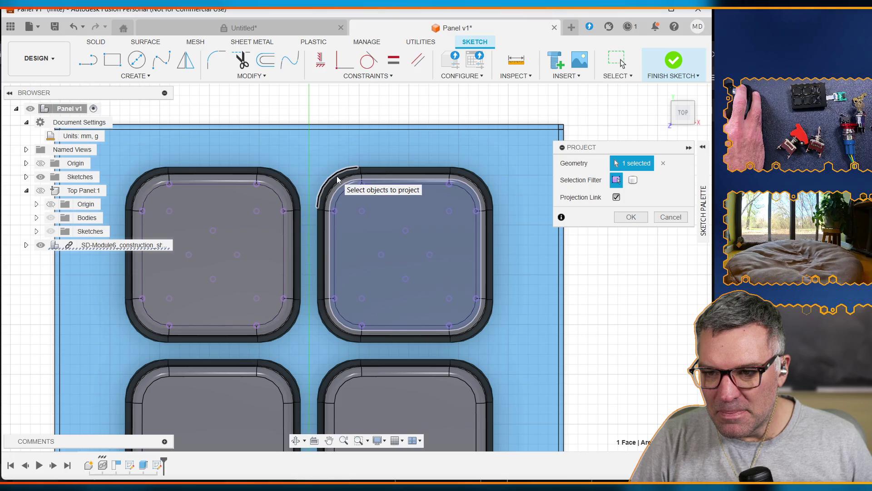
left_click(357, 171)
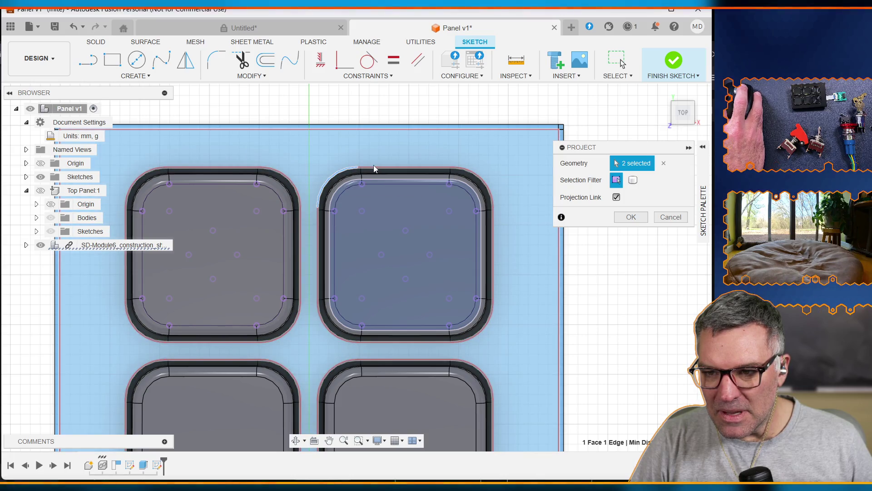
left_click(375, 169)
left_click(363, 173)
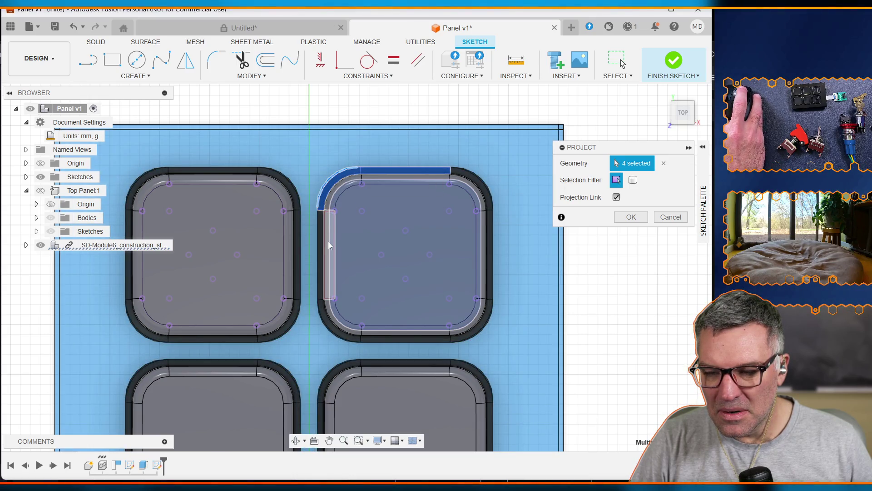
left_click(339, 179)
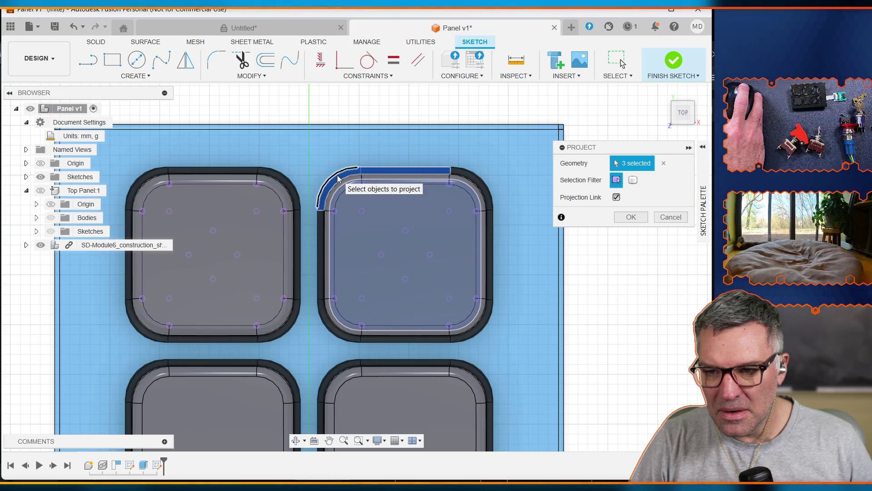
left_click(458, 168)
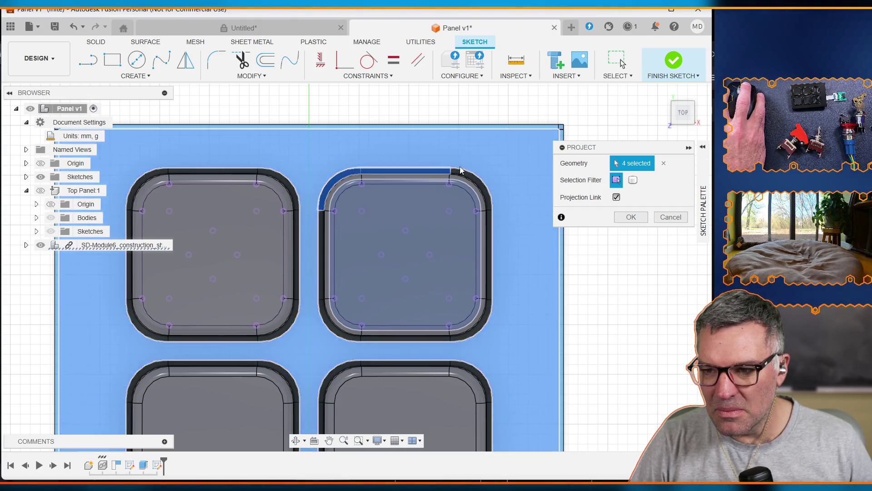
left_click(449, 174)
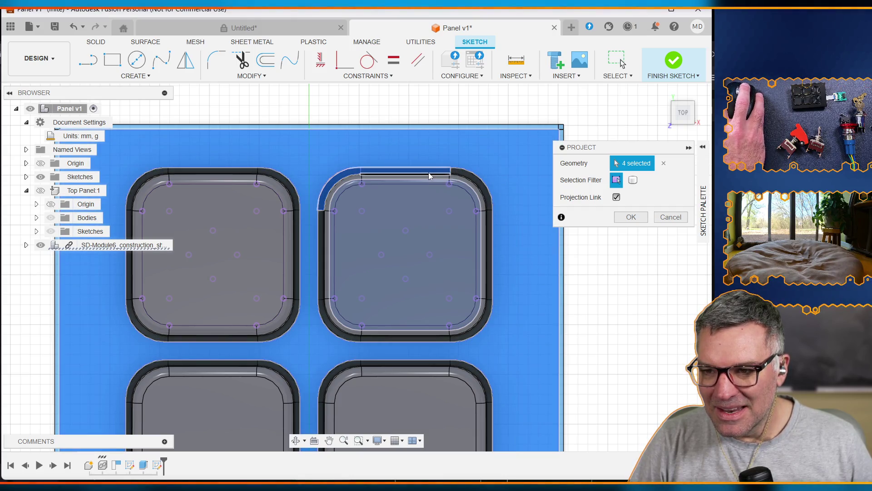
left_click(664, 163)
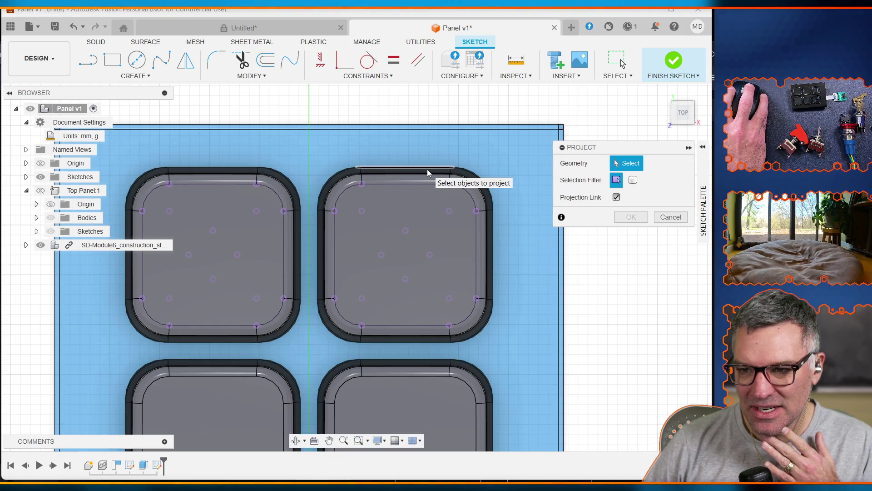
left_click(427, 170)
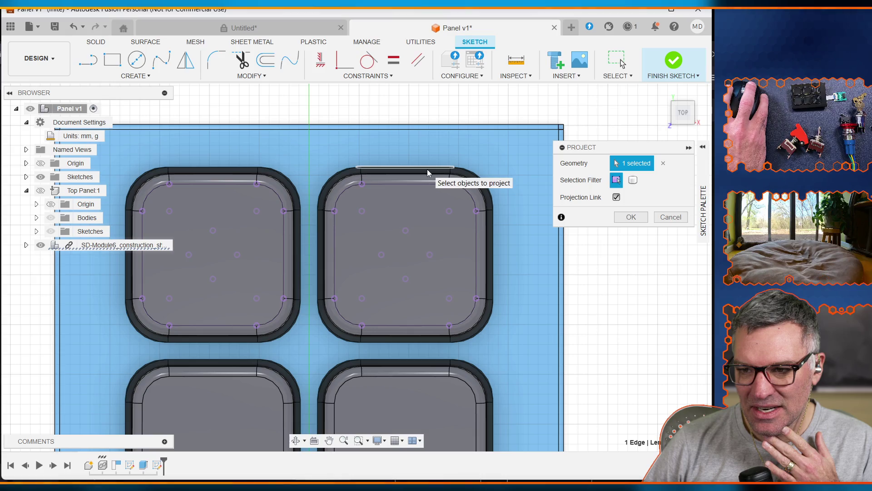
left_click(428, 170)
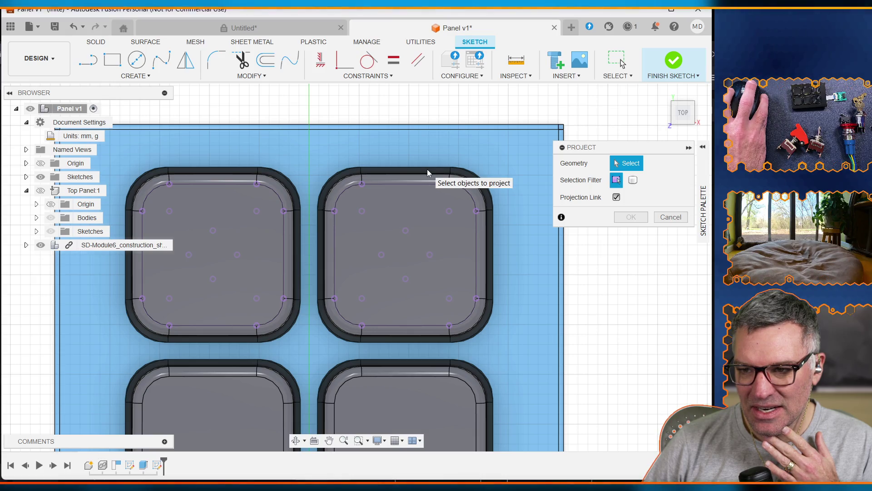
left_click(424, 170)
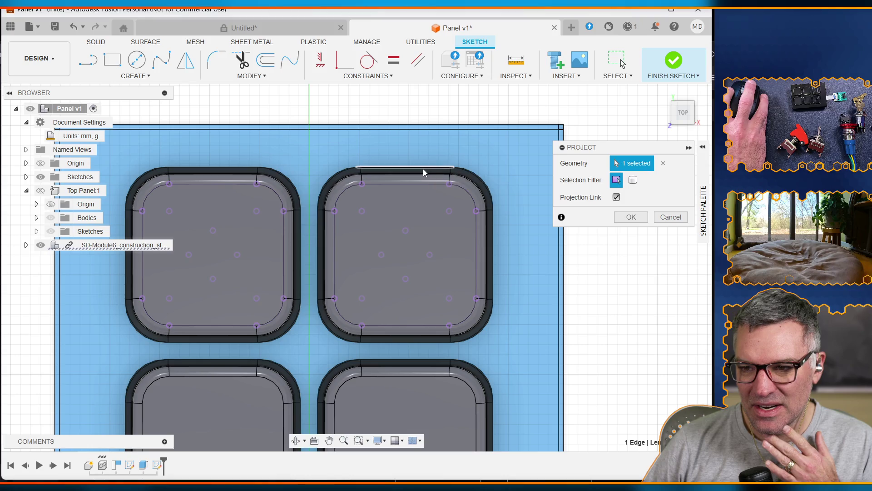
left_click(424, 170)
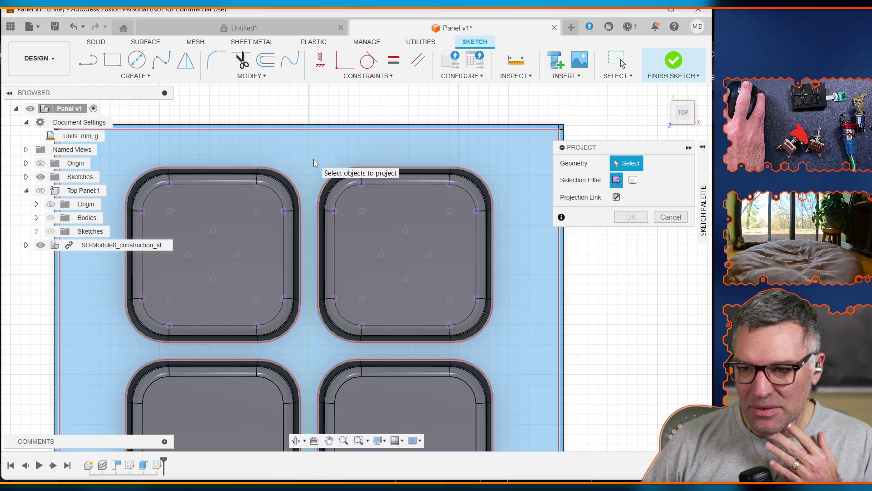
left_click(311, 159)
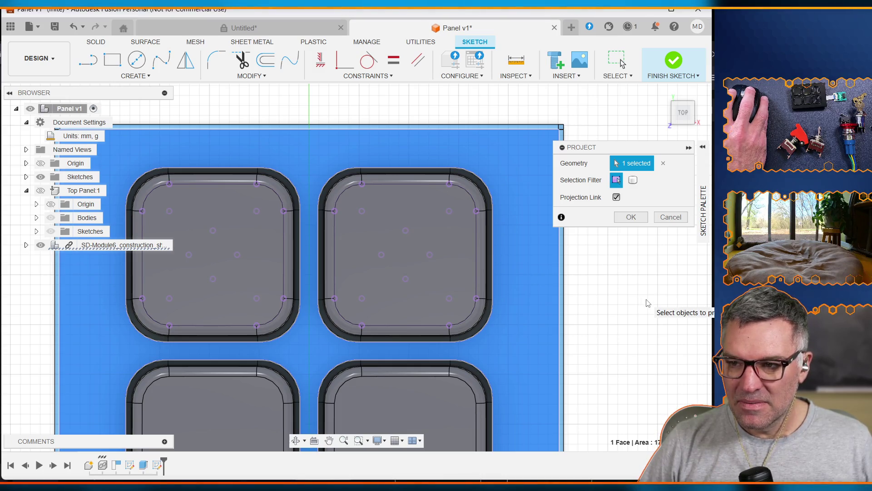
Confirm the face projection, hide the linked keypad module and show the Top Panel body
left_click(631, 217)
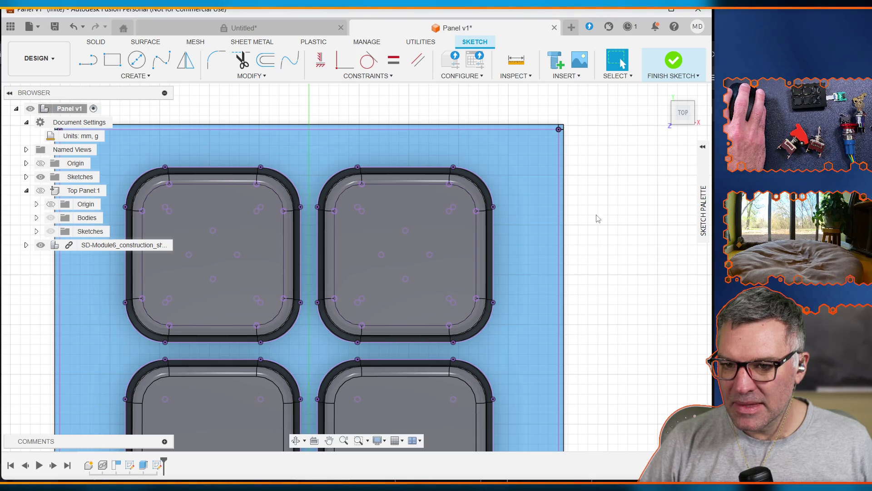
left_click(40, 244)
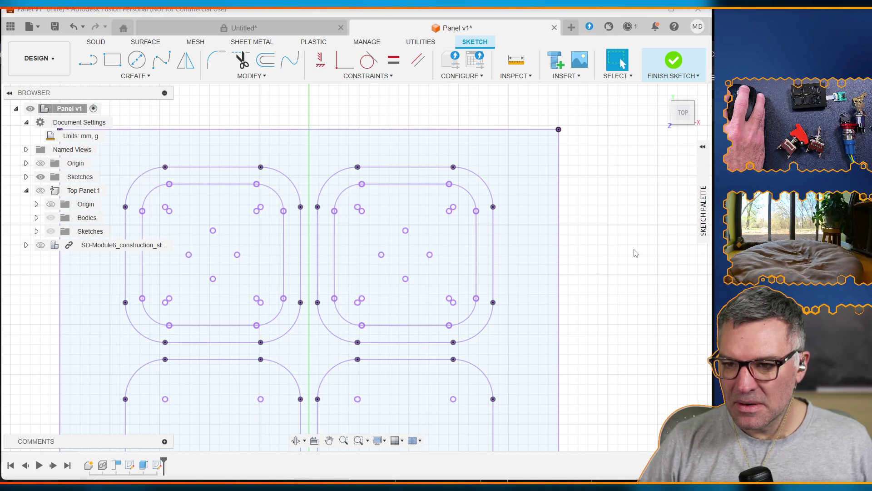
left_click(41, 191)
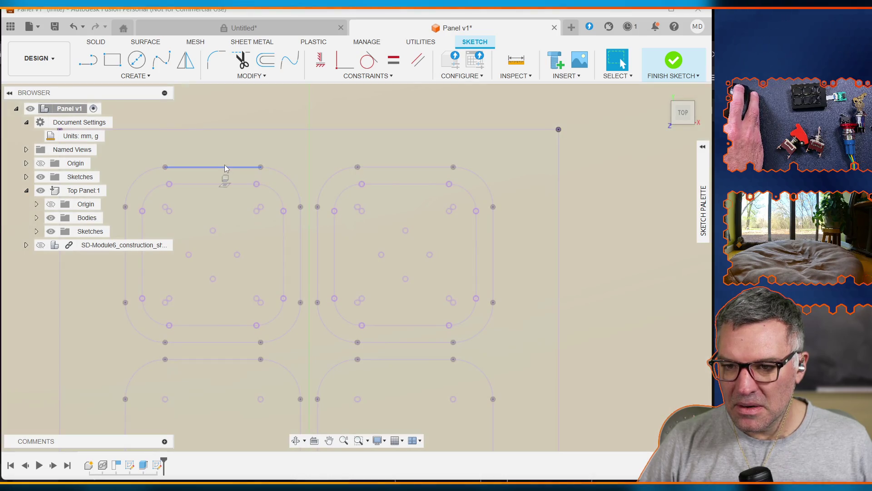
Select the rounded outlines of four key pockets: the first outline plus top-right, lower-left and lower-right
left_click(226, 168)
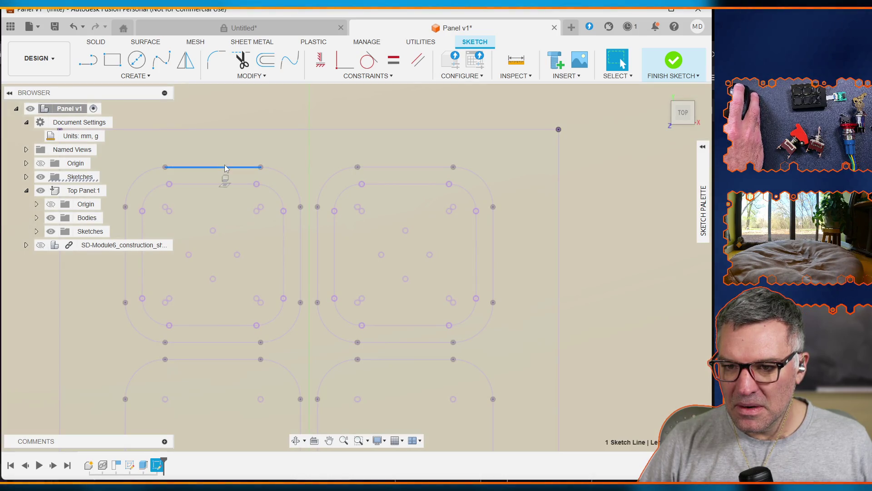
left_click(149, 170, "shift")
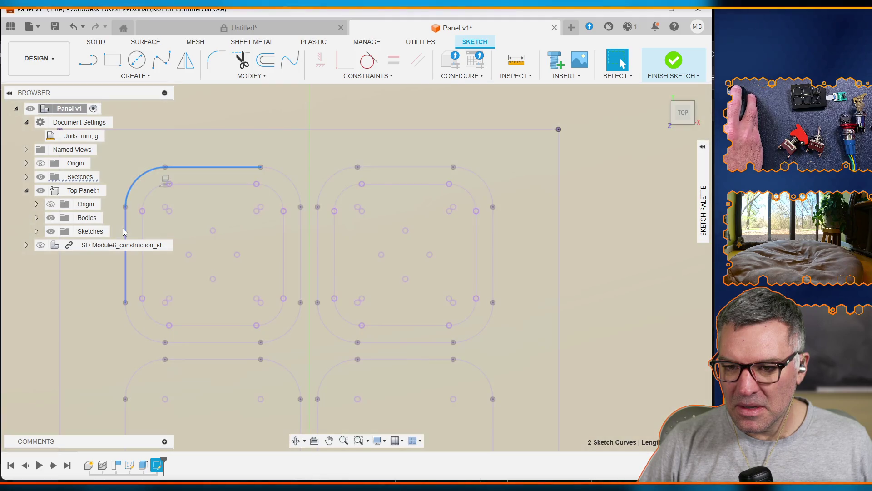
left_click(125, 273, "shift")
left_click(144, 335, "shift")
left_click(218, 342, "shift")
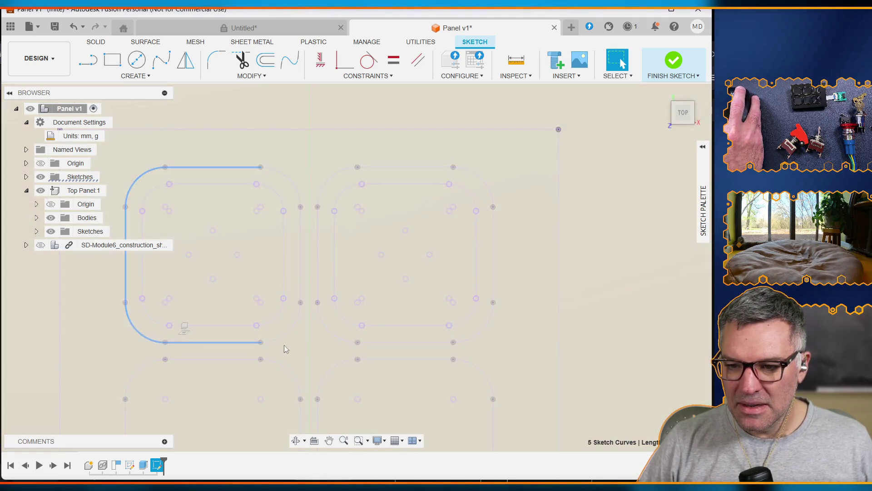
left_click(282, 335, "shift")
double_click(299, 274, "shift")
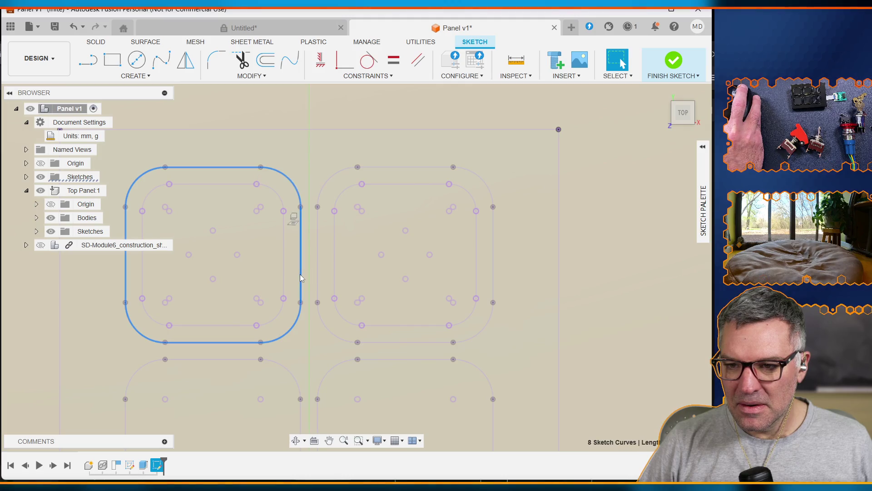
double_click(317, 268, "shift")
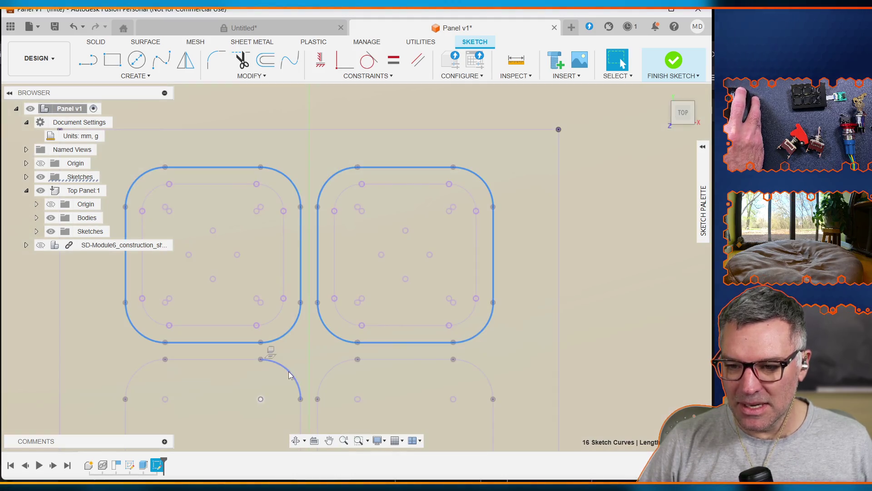
double_click(289, 371, "shift")
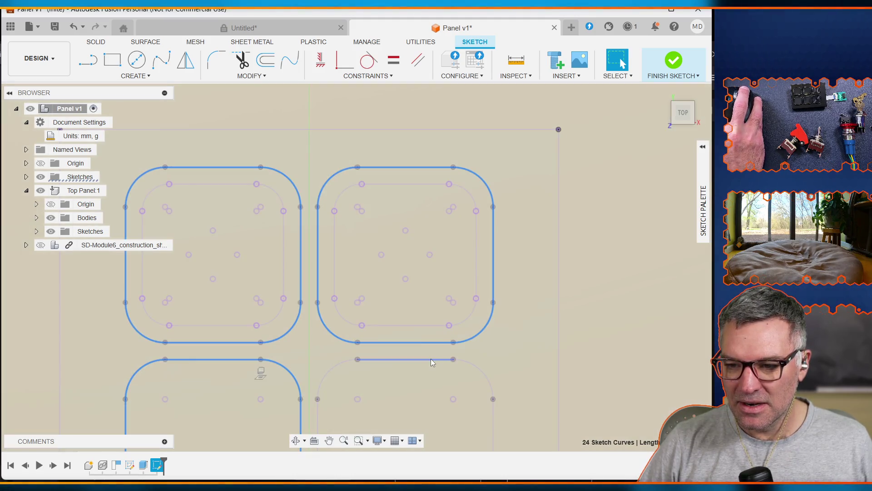
double_click(432, 362, "shift")
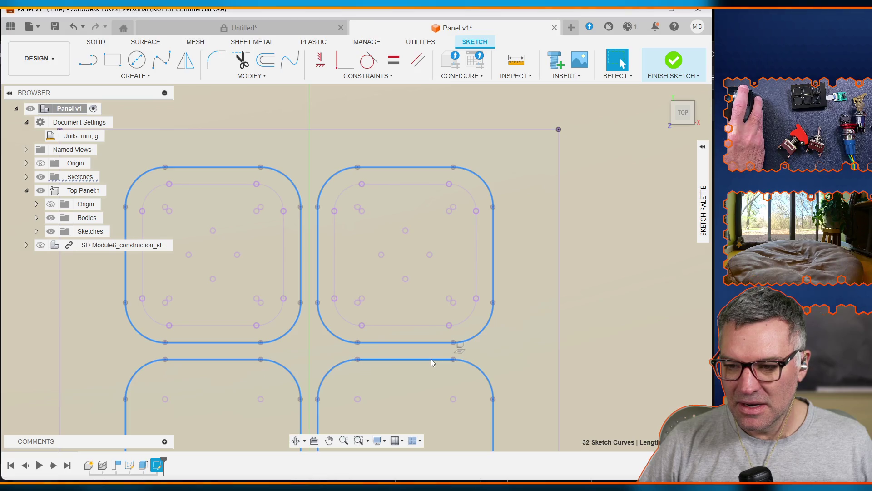
scroll(433, 362, "up", 2)
scroll(432, 362, "down", 4)
scroll(430, 359, "down", 4)
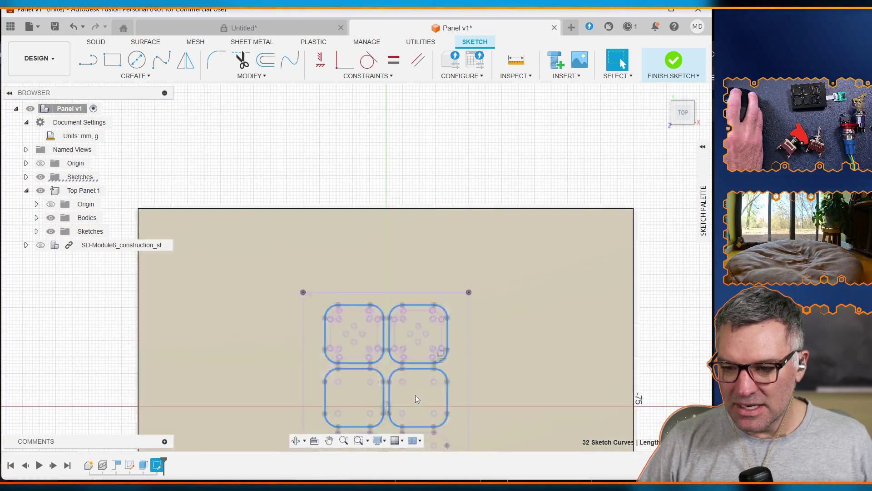
Restart the Project command to bring up the geometry projection settings
key("p")
key("Escape")
key("p")
scroll(528, 358, "up", 1)
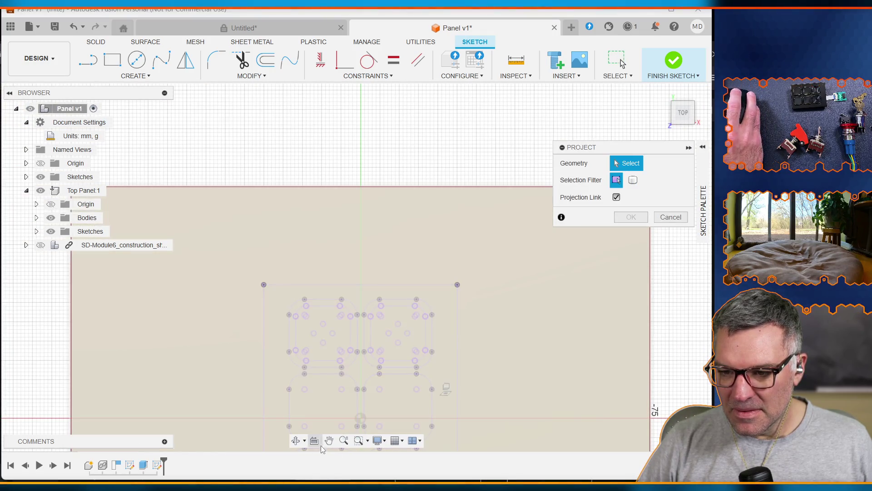
left_click(329, 440)
Reposition the view, attempt to pick projection geometry, then cancel the Project command
mouse_move(580, 400)
left_mouse_down()
mouse_move(547, 283)
mouse_move(547, 209)
left_mouse_up()
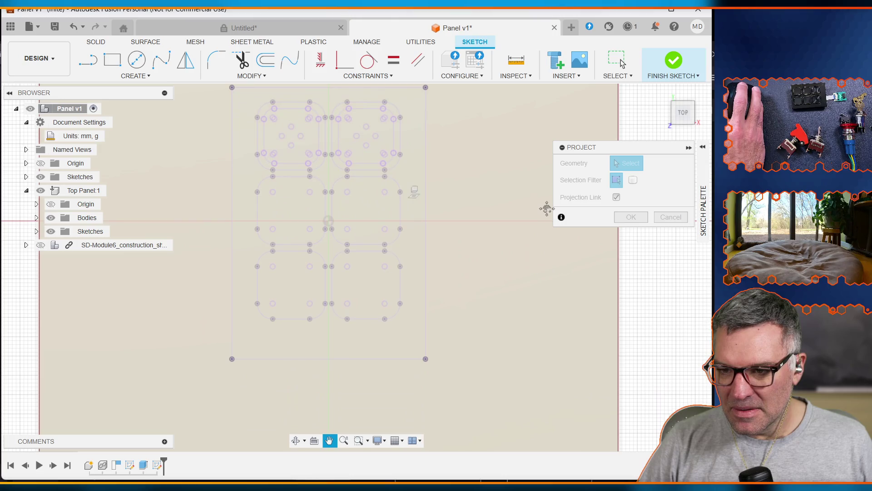
scroll(452, 230, "up", 3)
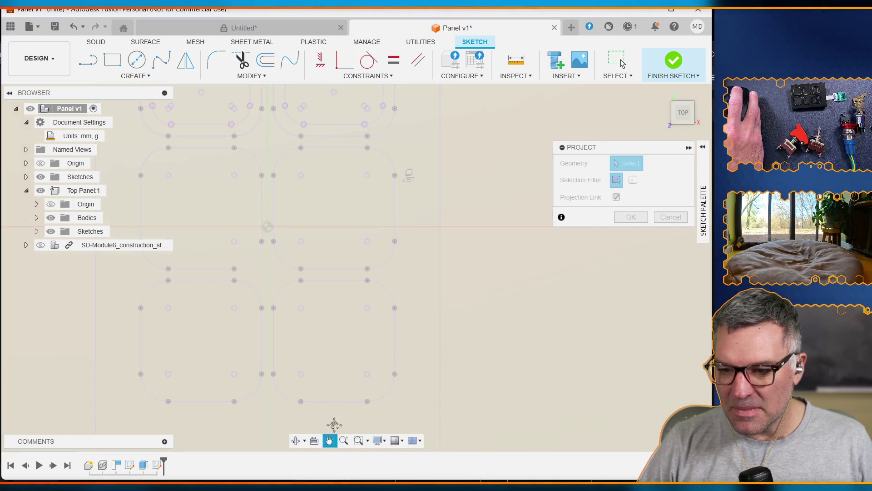
left_click_drag(395, 295, 421, 361)
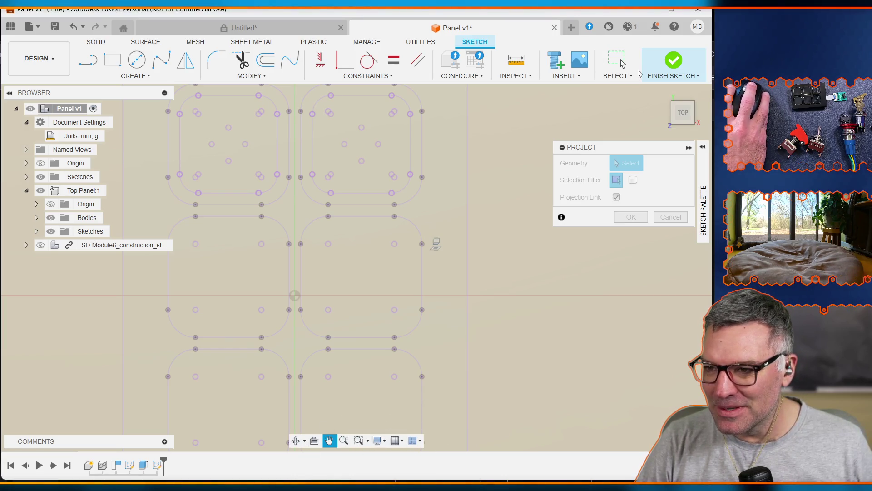
left_click(618, 60)
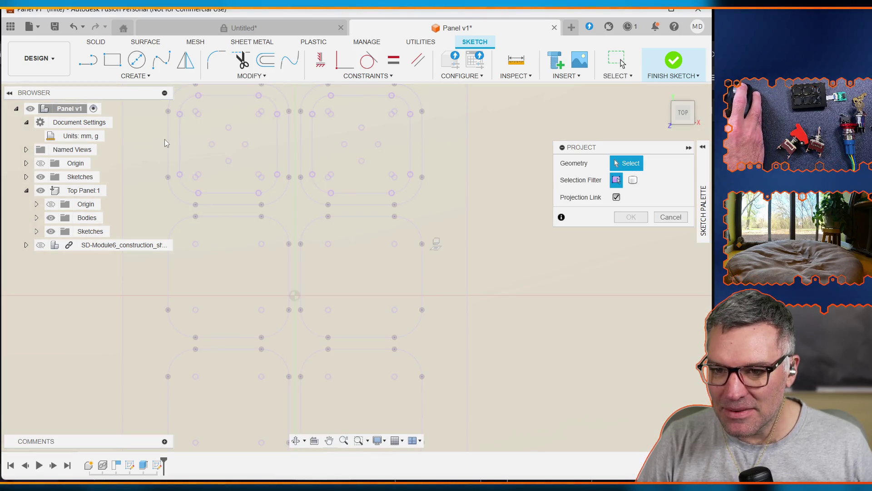
left_click(168, 141)
left_click(169, 141)
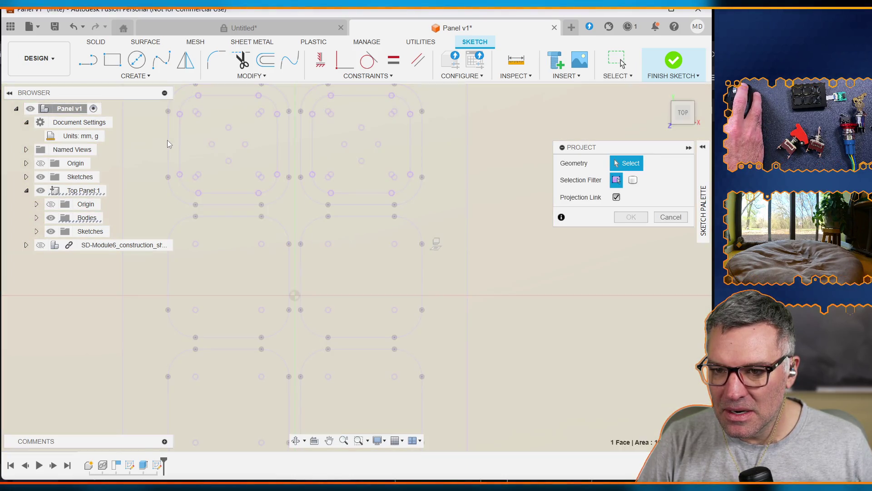
left_click(169, 144)
left_click(168, 144)
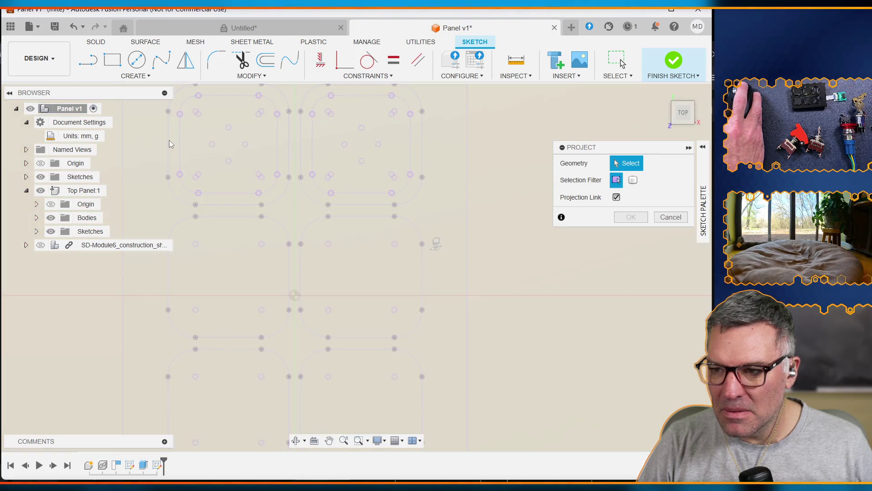
scroll(408, 182, "down", 2)
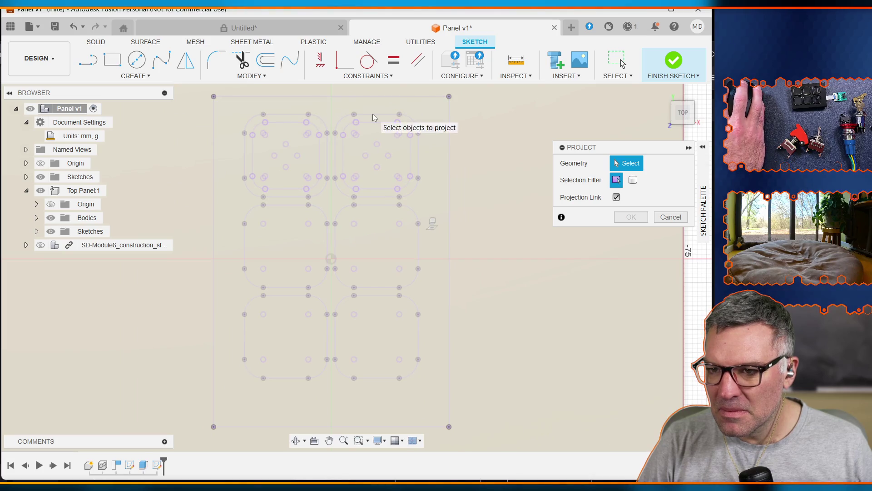
left_click(374, 116)
key("Escape")
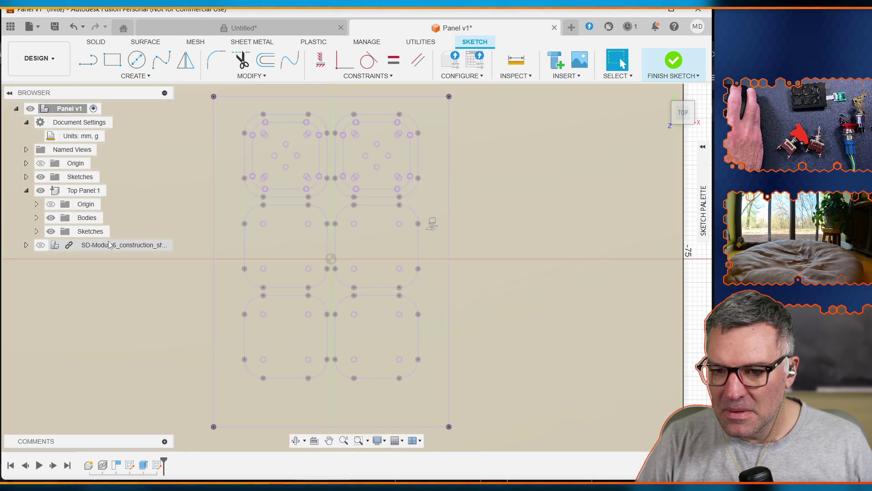
Select all six rounded key outlines (top, middle and bottom pairs) and start an Extrude
left_click(108, 245)
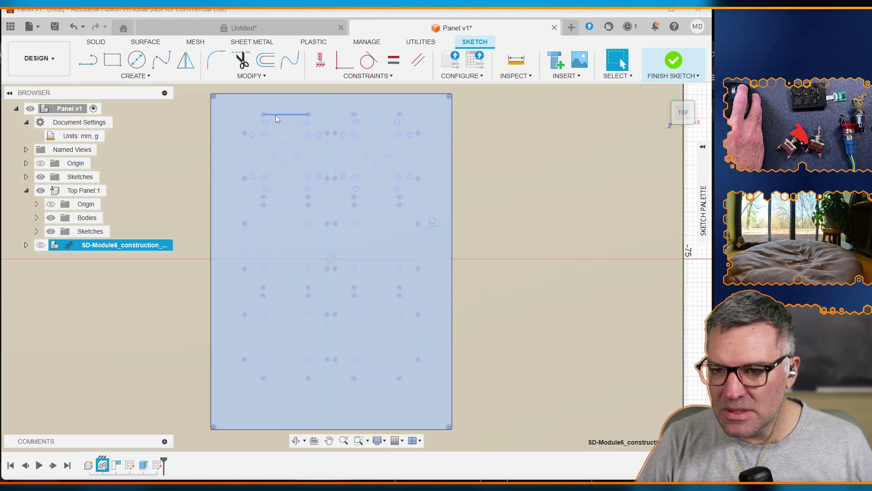
double_click(275, 114)
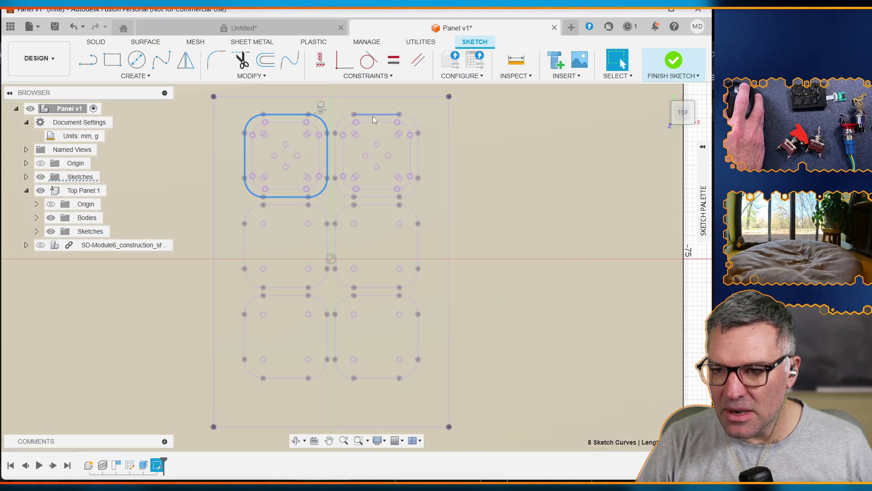
double_click(373, 115, "shift")
double_click(290, 204, "shift")
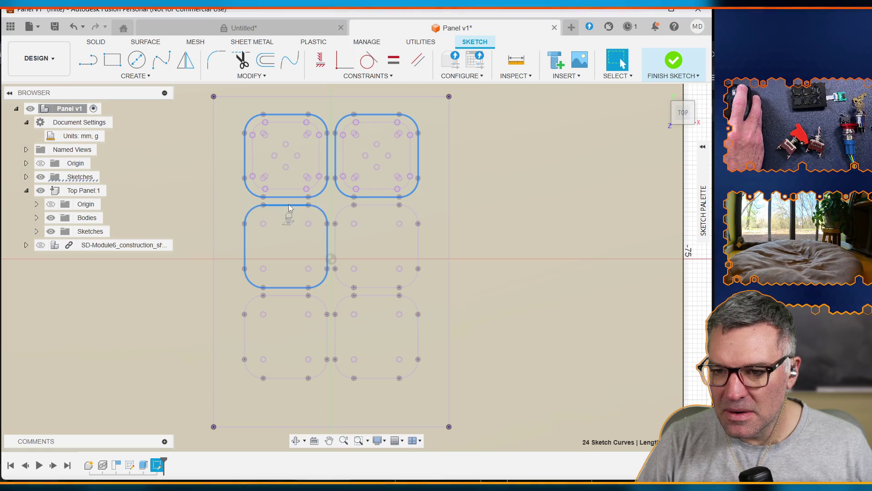
double_click(283, 296, "shift")
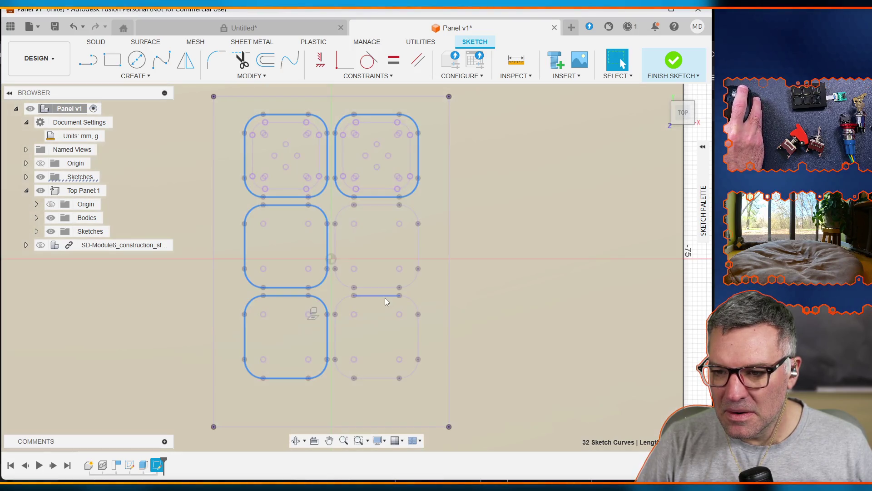
double_click(385, 296, "shift")
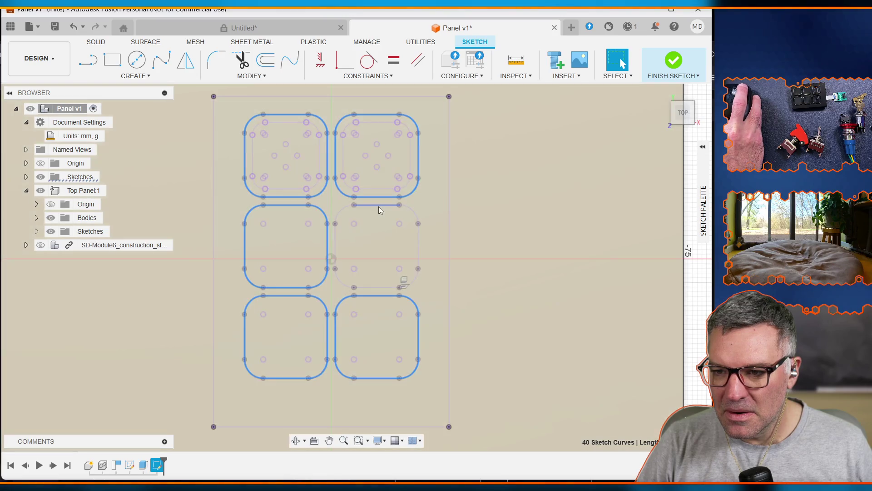
double_click(378, 206, "shift")
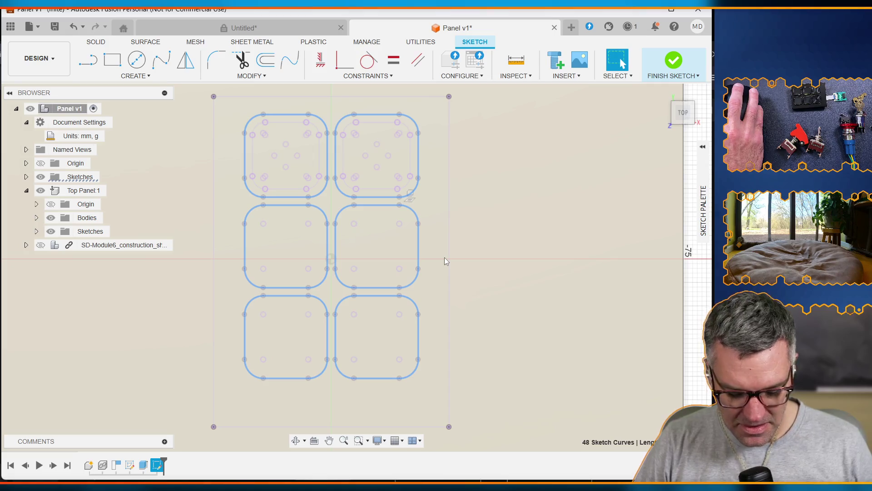
key("e")
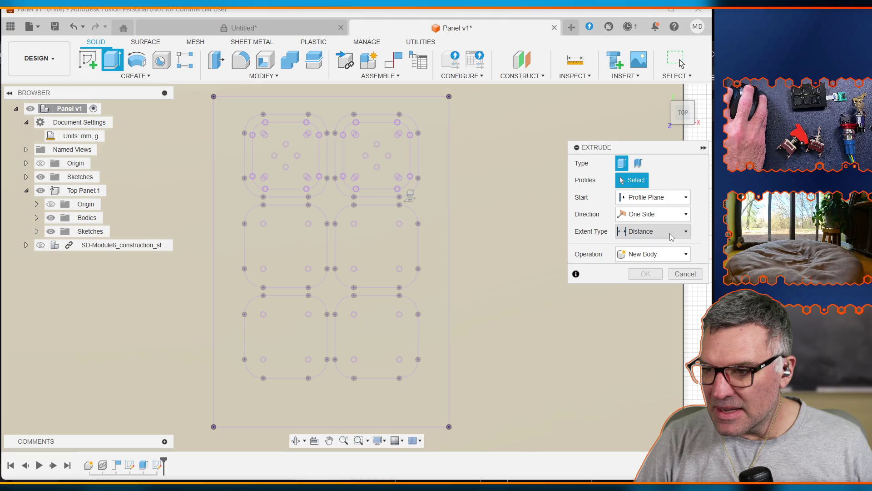
left_click(667, 217)
left_click(669, 220)
left_click(668, 196)
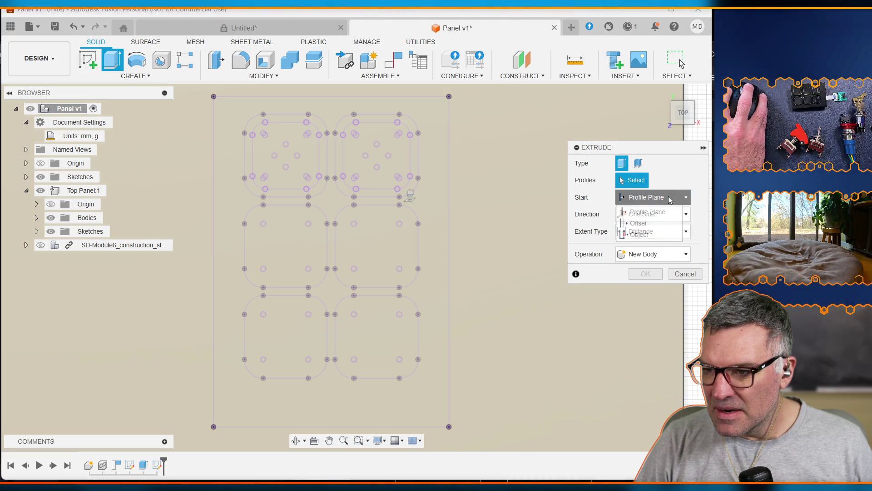
left_click(712, 205)
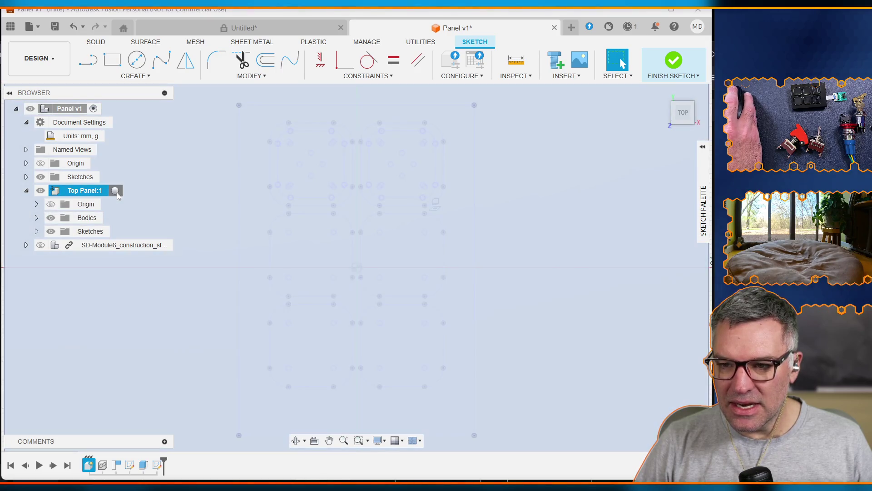
Select the six rounded key outlines of the linked keypad module
left_click(115, 190)
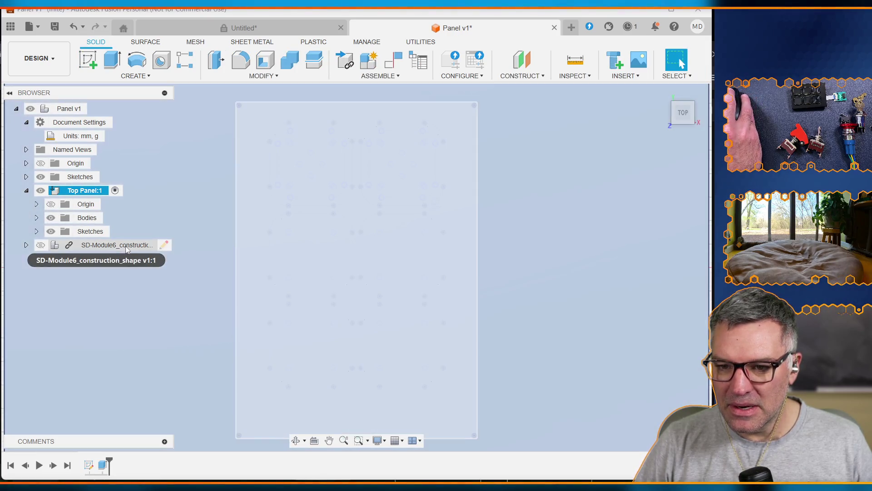
left_click(118, 245)
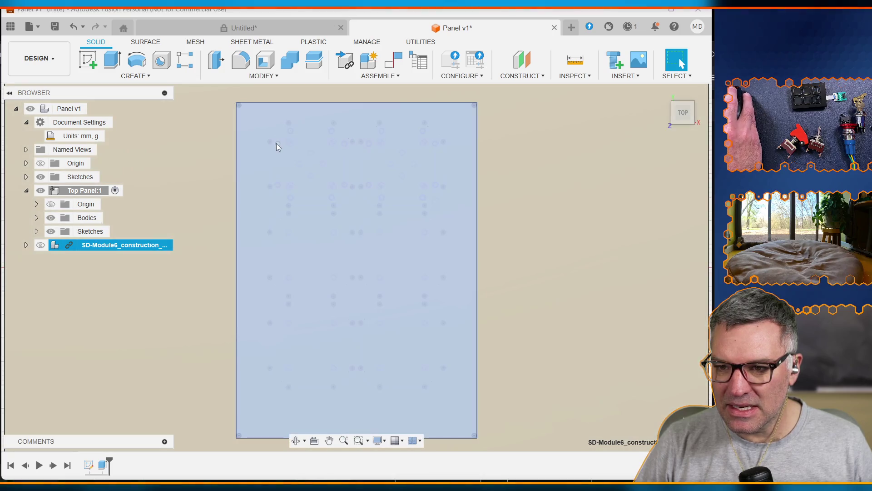
left_click(304, 123)
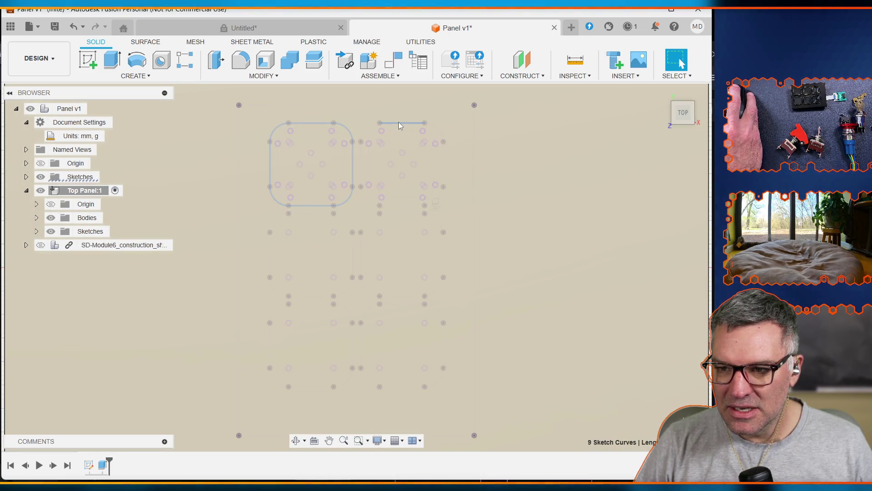
left_click(399, 121, "shift")
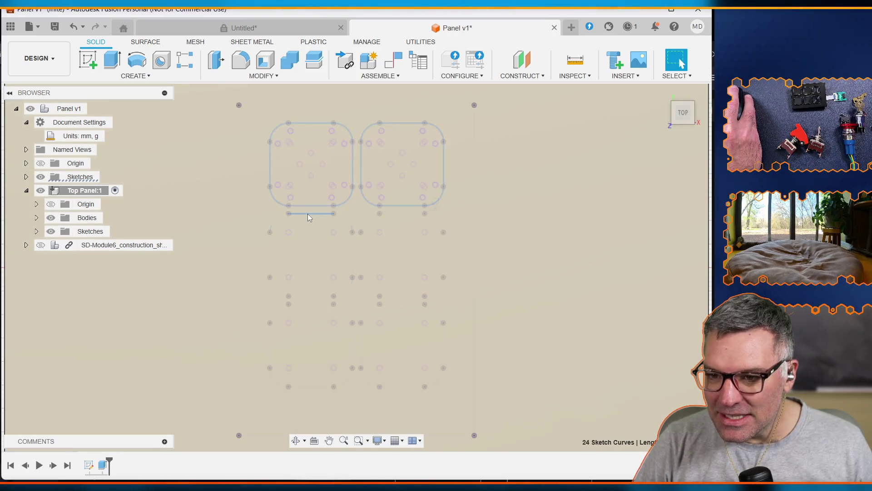
left_click(311, 293, "shift")
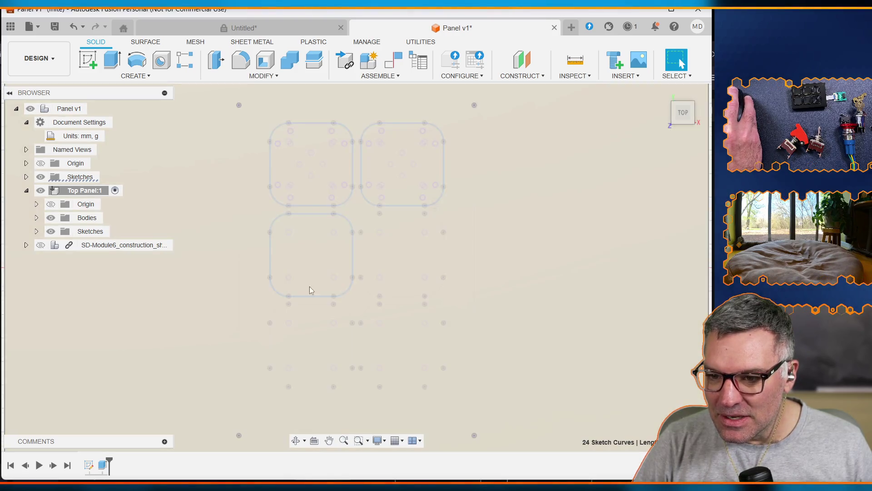
left_click(305, 303, "shift")
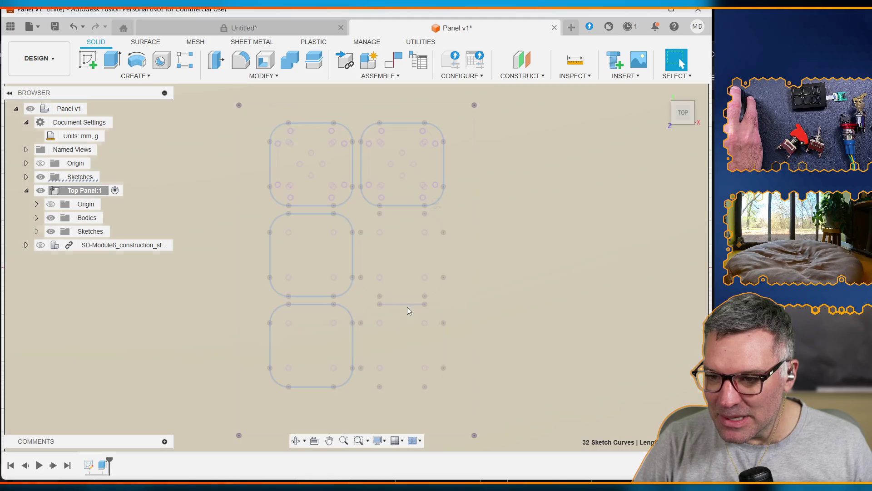
left_click(404, 304, "shift")
left_click(402, 296, "shift")
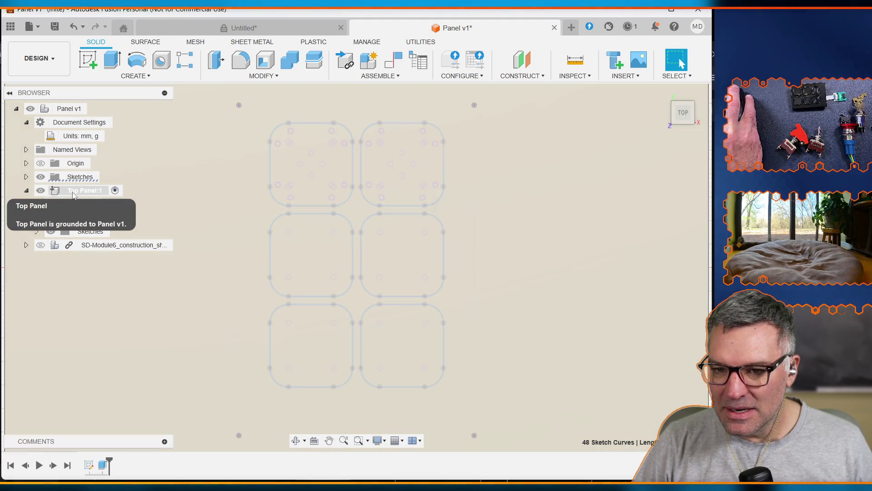
Activate the Top Panel:1 component for editing, clear the selection and zoom onto the panel
double_click(73, 194)
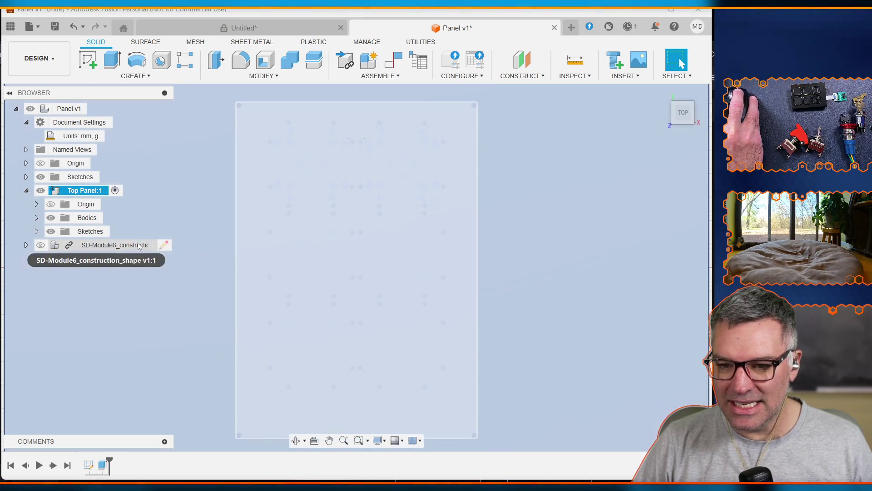
left_click(119, 245)
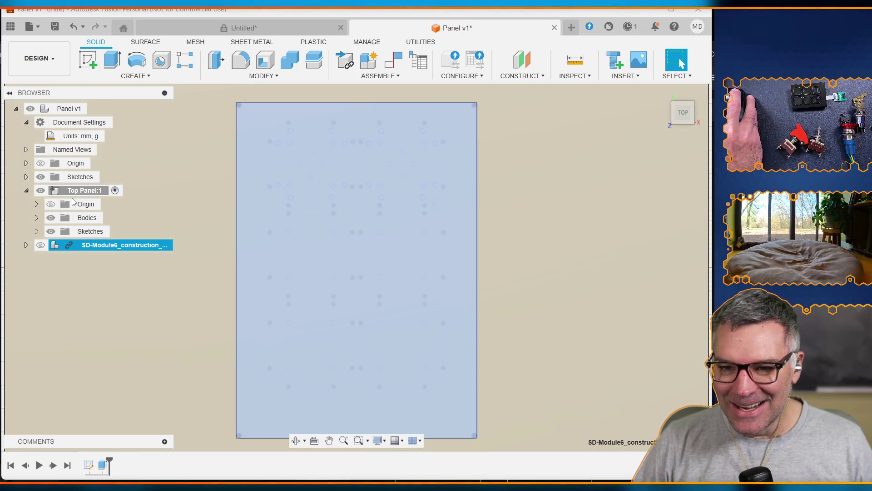
left_click(68, 192)
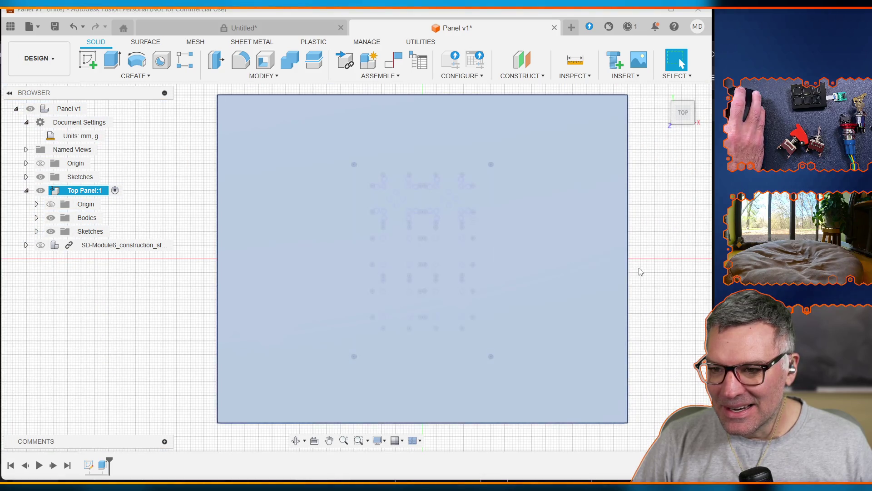
left_click(681, 273)
scroll(449, 247, "up", 3)
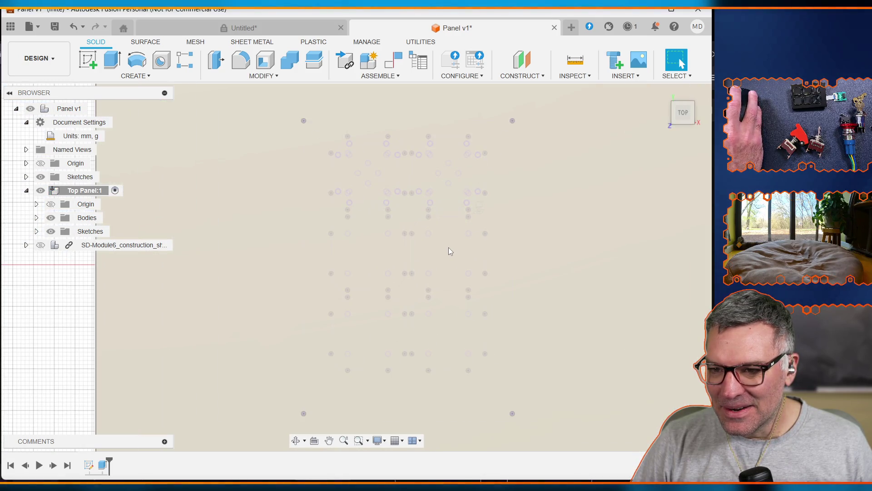
left_click(79, 194)
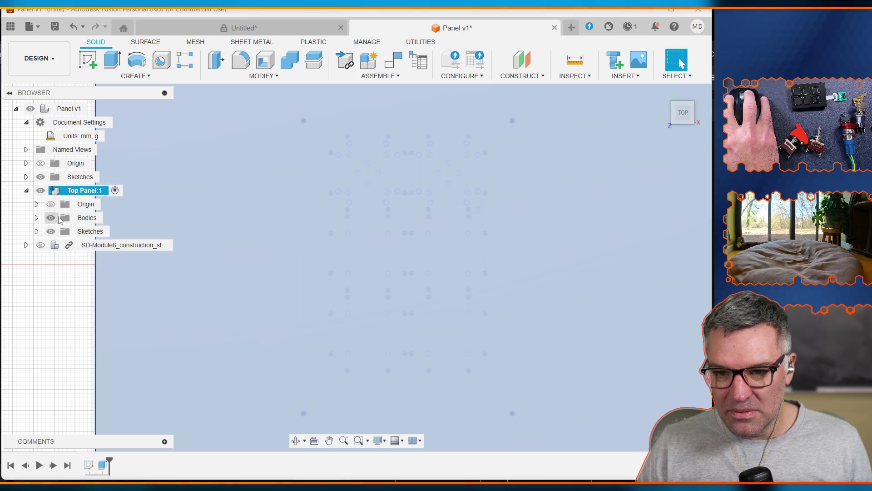
Make Top Panel's Sketch1 visible and open it for editing
left_click(36, 231)
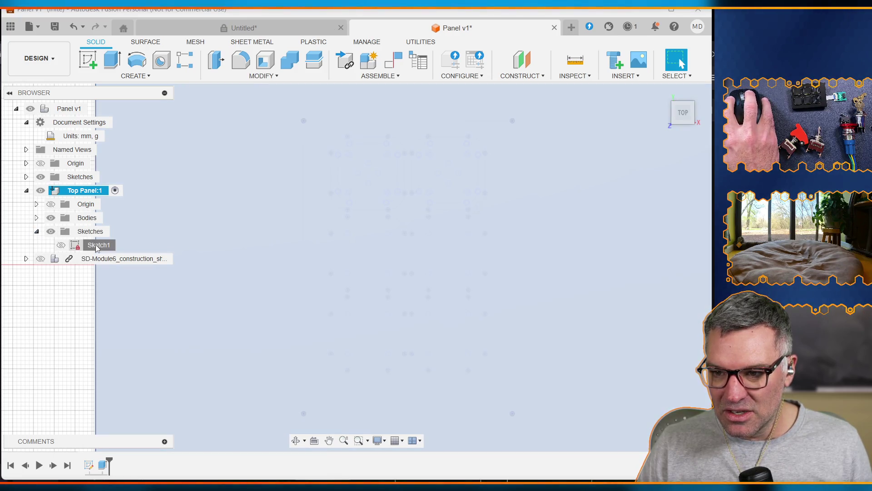
left_click(97, 247)
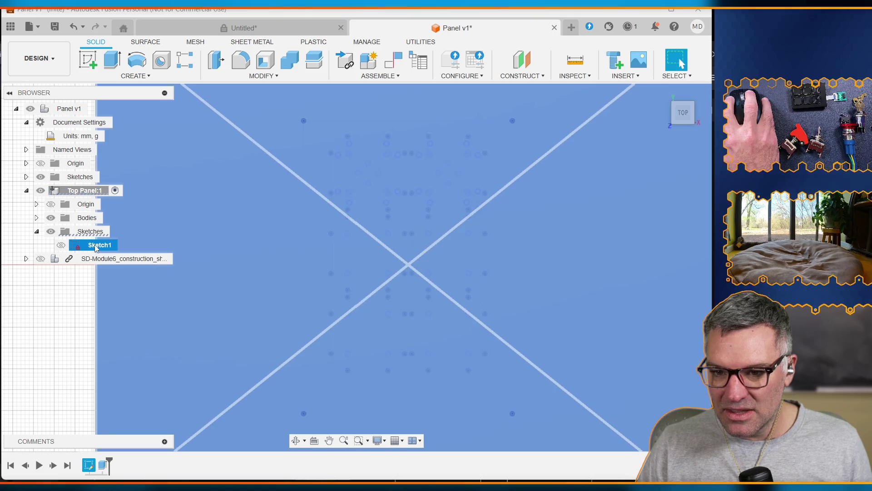
key("Escape")
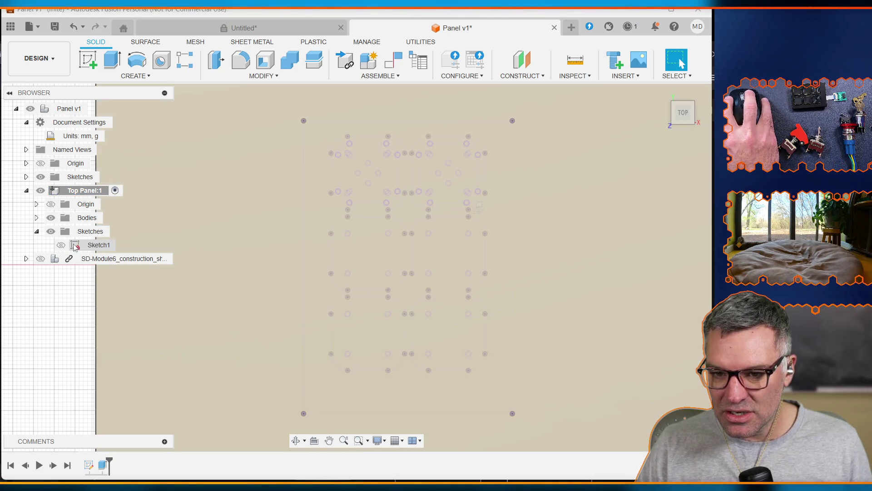
left_click(61, 245)
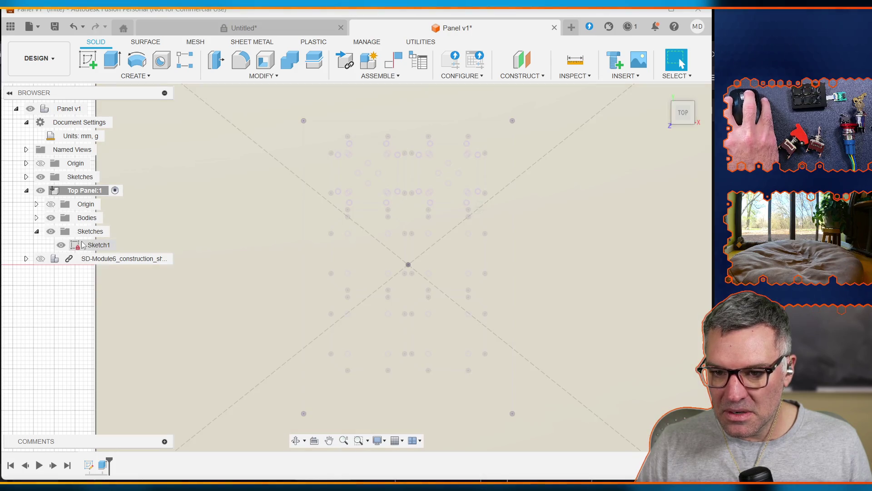
double_click(77, 244)
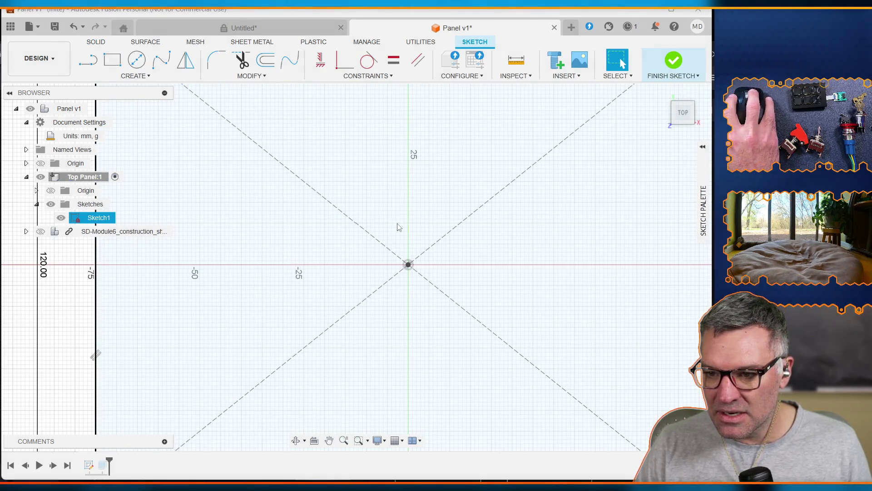
scroll(397, 227, "up", 2)
scroll(397, 226, "down", 5)
scroll(419, 232, "up", 3)
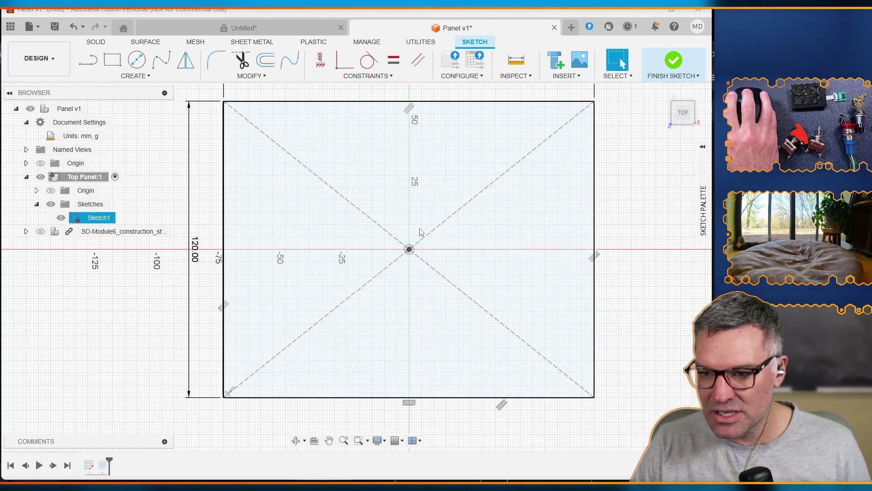
Show the linked SD-Module6 keypad module and select its panel top face
left_click(40, 231)
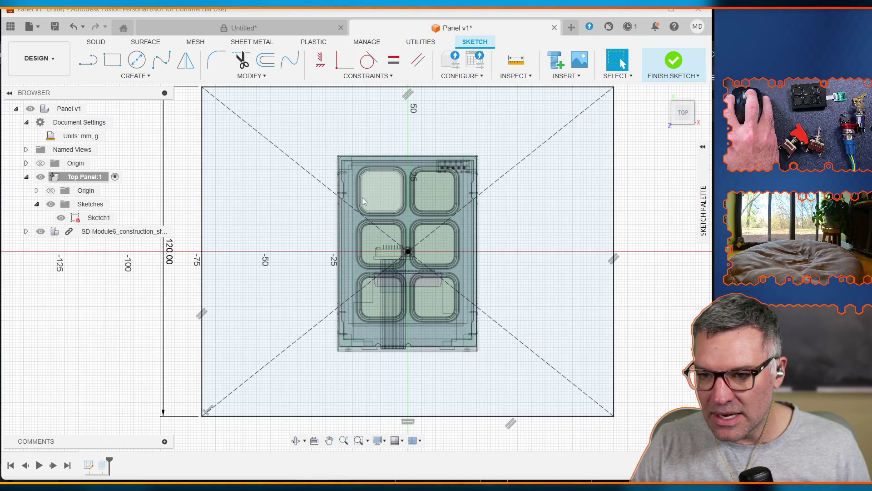
scroll(357, 202, "down", 2)
scroll(359, 197, "up", 6)
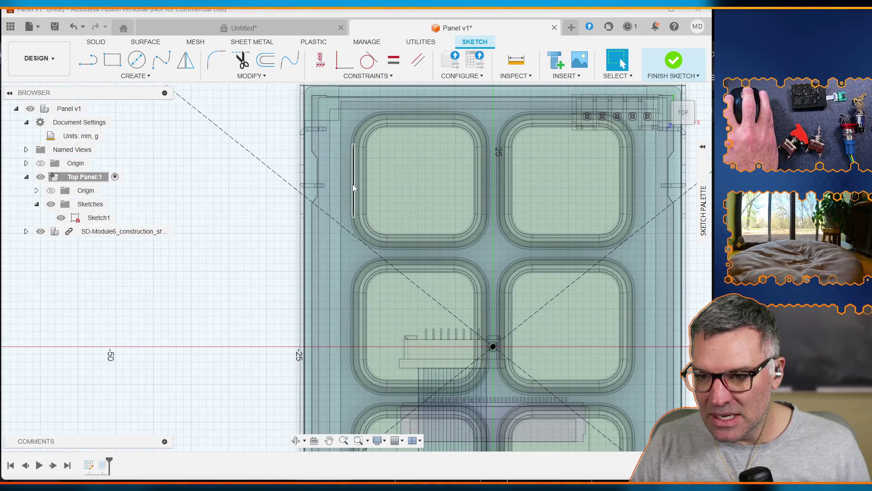
left_click(353, 184)
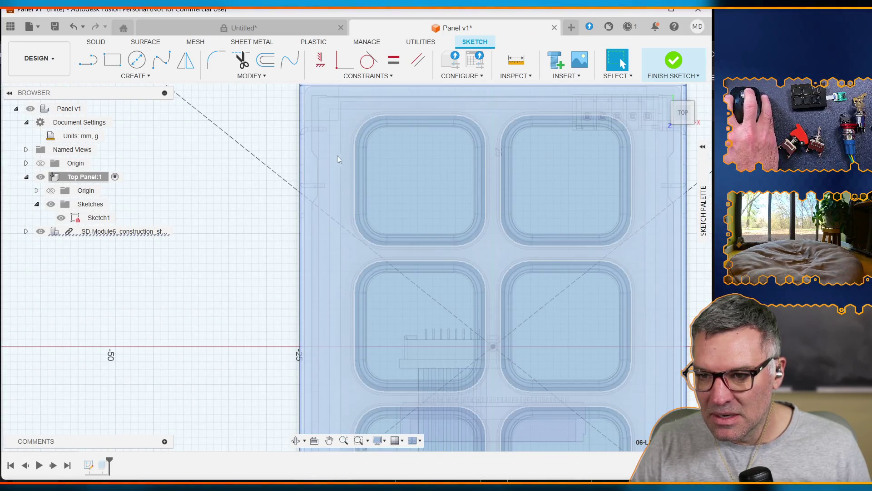
left_click(337, 165)
scroll(337, 164, "down", 4)
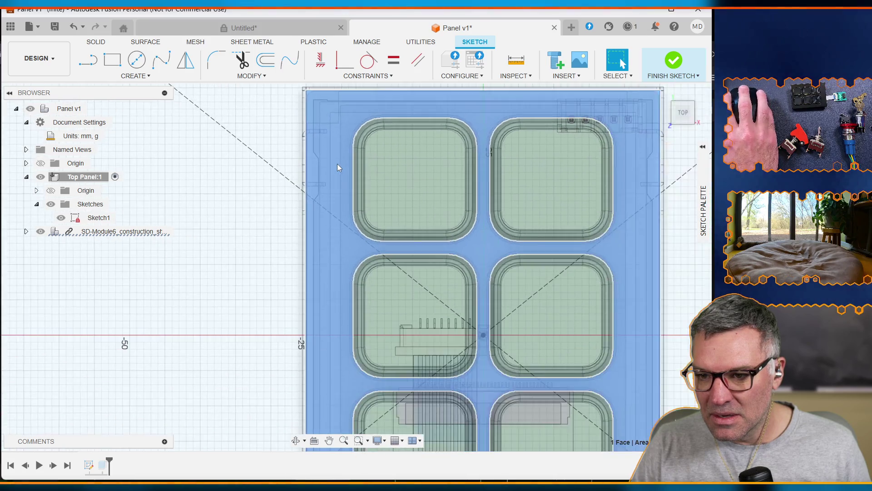
scroll(337, 168, "down", 1)
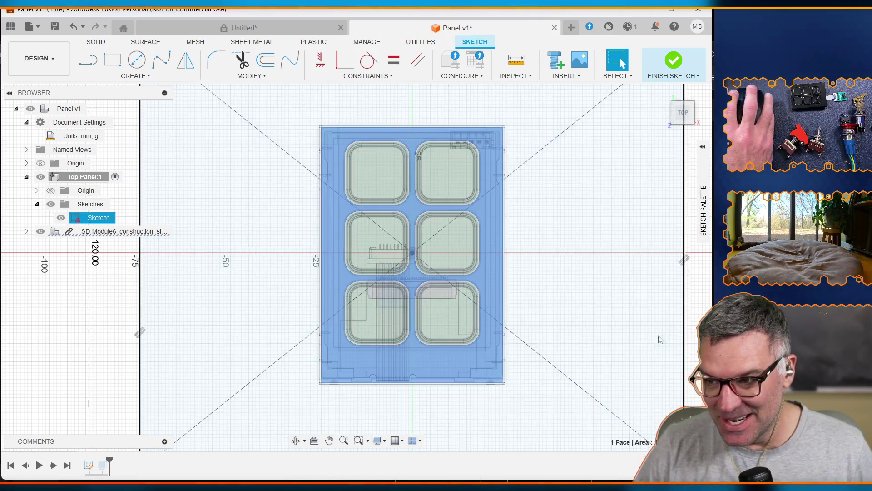
left_click(704, 211)
left_click(703, 212)
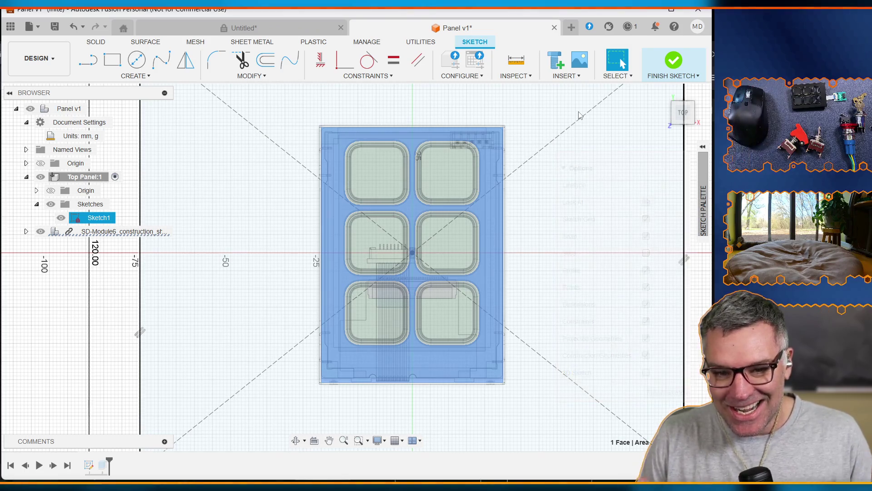
left_click(579, 114)
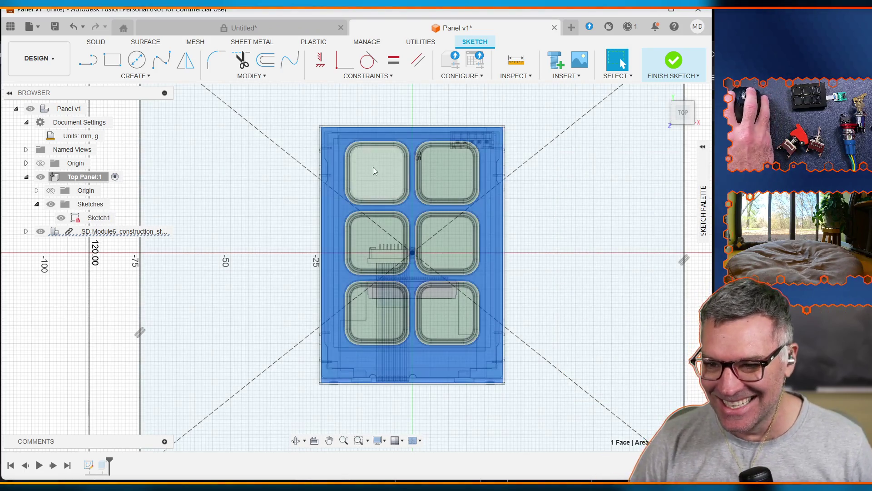
left_click(322, 214)
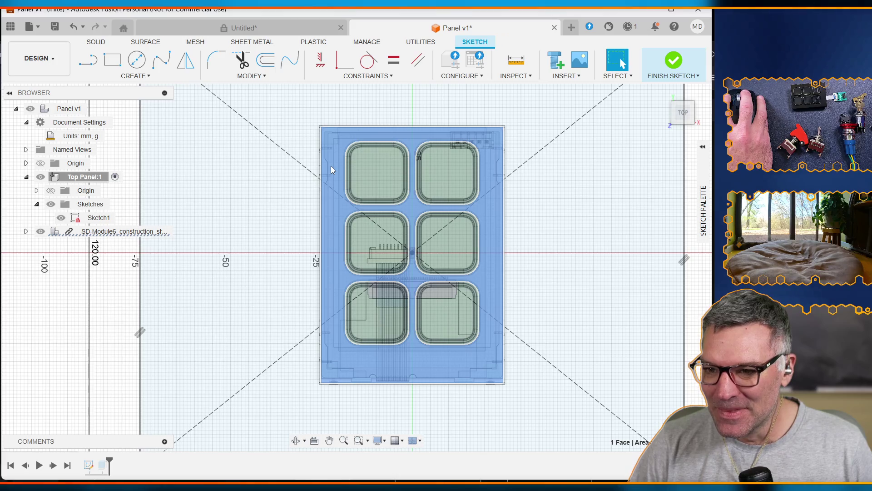
right_click(331, 167)
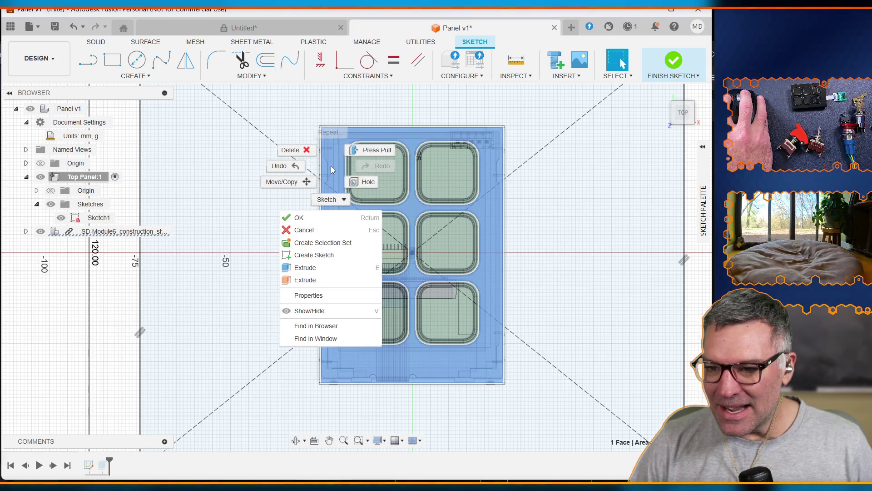
left_click(342, 157)
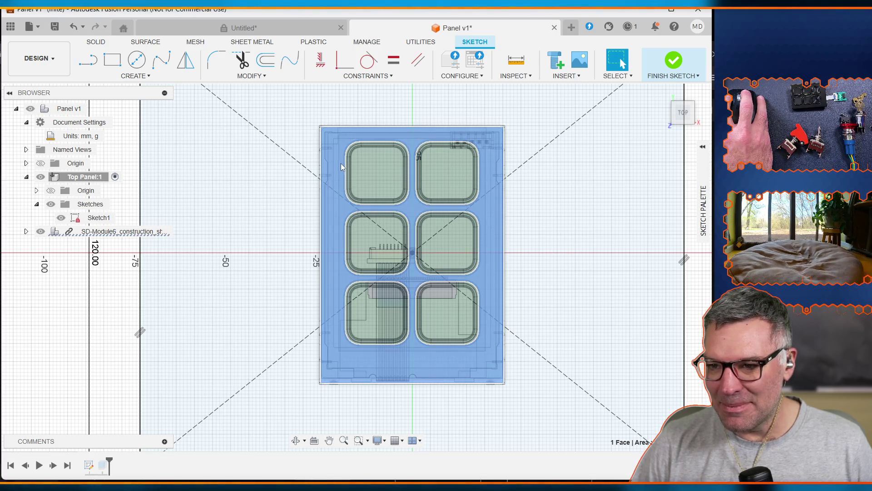
left_click(345, 169)
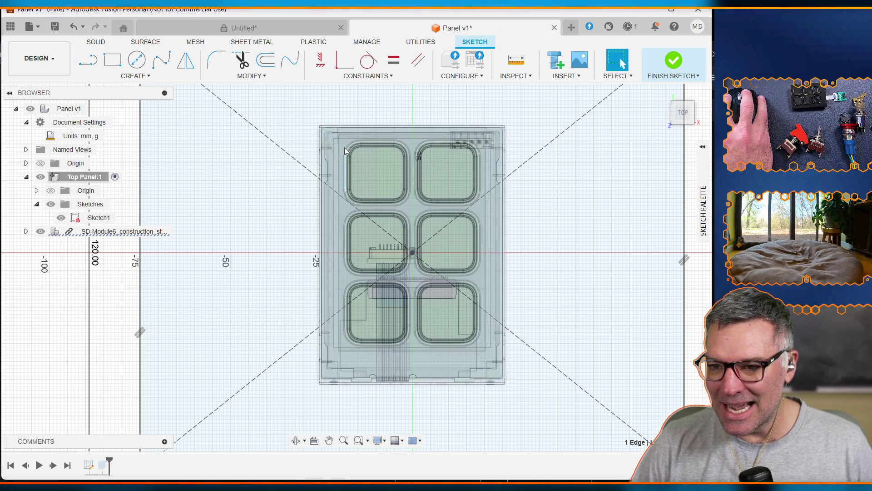
left_click(367, 137, "shift")
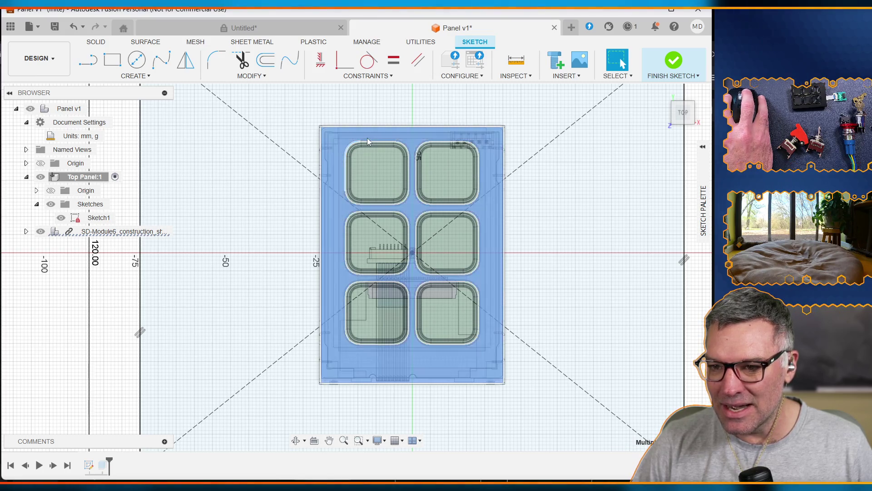
left_click(241, 270)
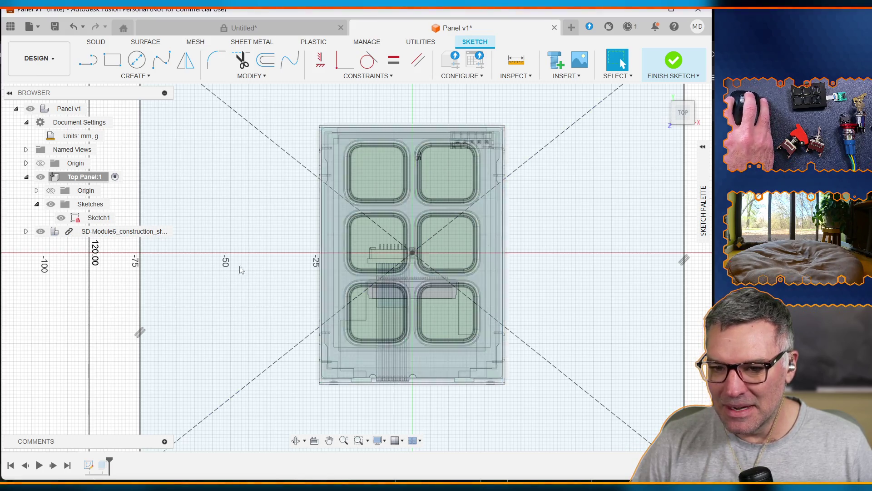
left_click(100, 232)
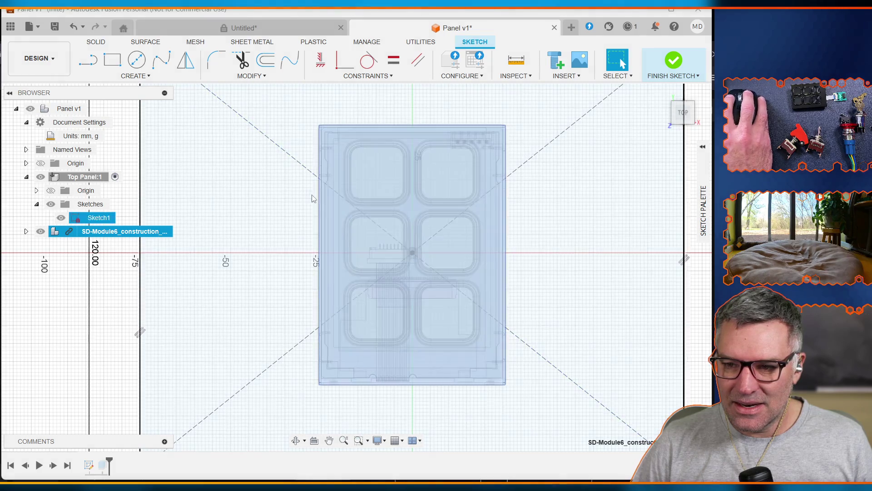
left_click(332, 201)
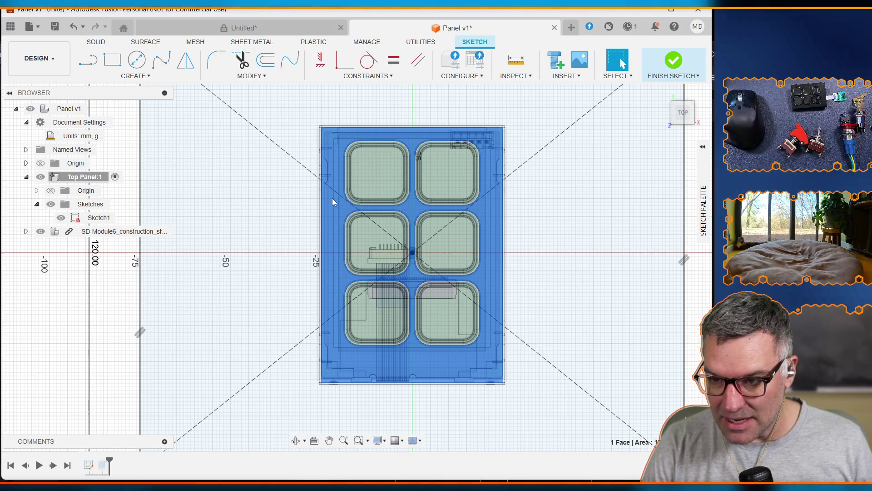
Project the selected keypad panel face into Sketch1
key("p")
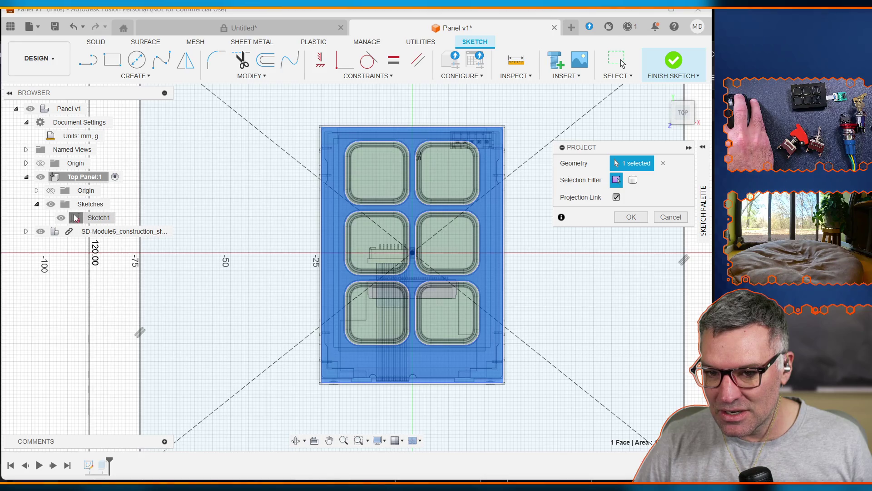
left_click(639, 223)
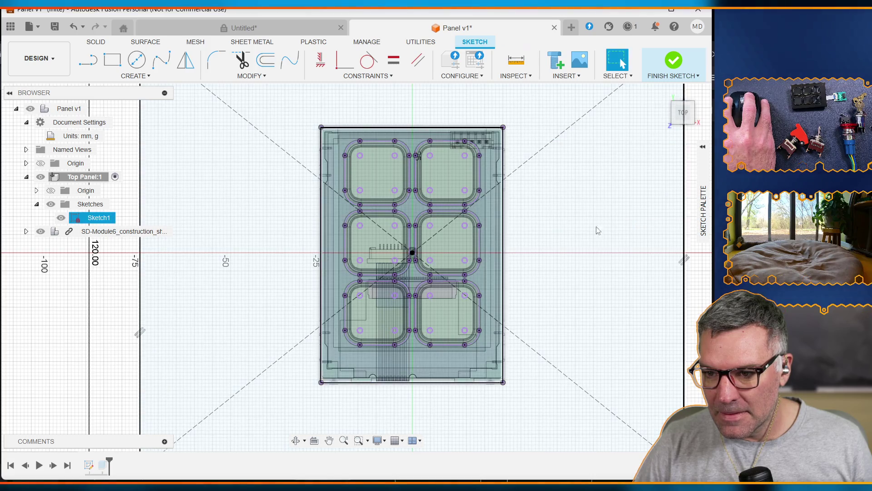
left_click(571, 230)
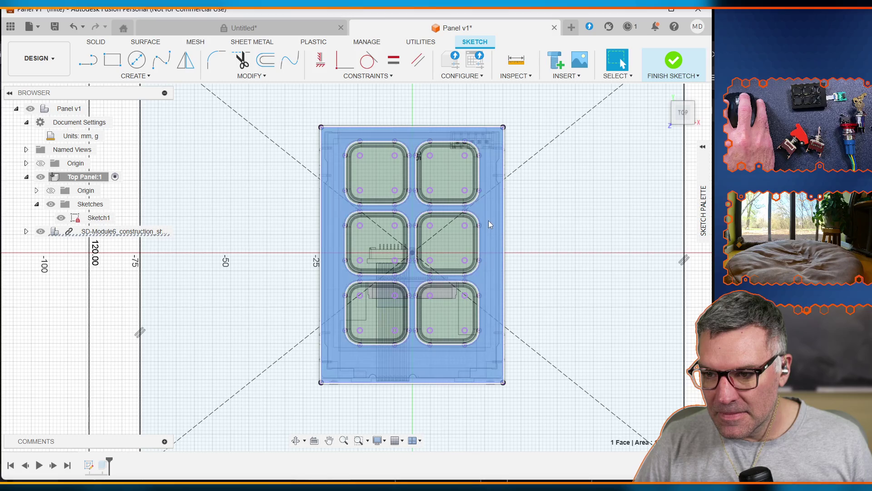
left_click(489, 220)
Hide SD-Module6 and check the projected regions, including the top-left rounded cutout profile
left_click(40, 232)
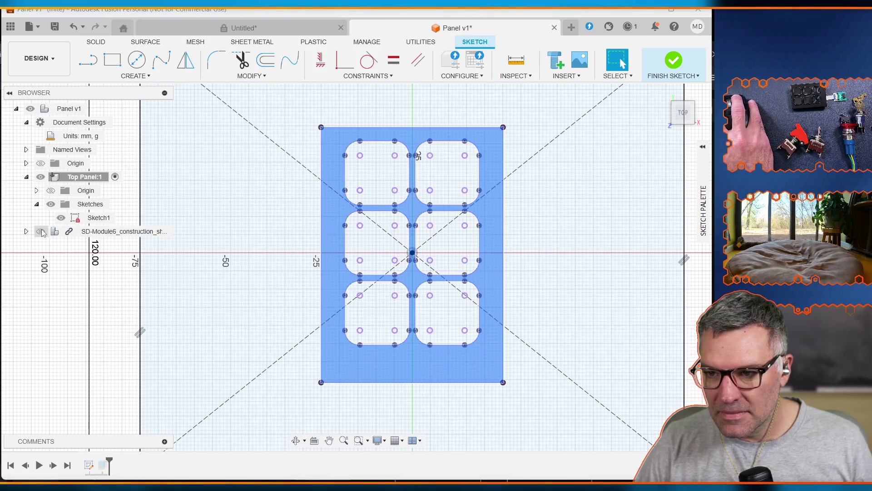
left_click(384, 173)
left_click(314, 172)
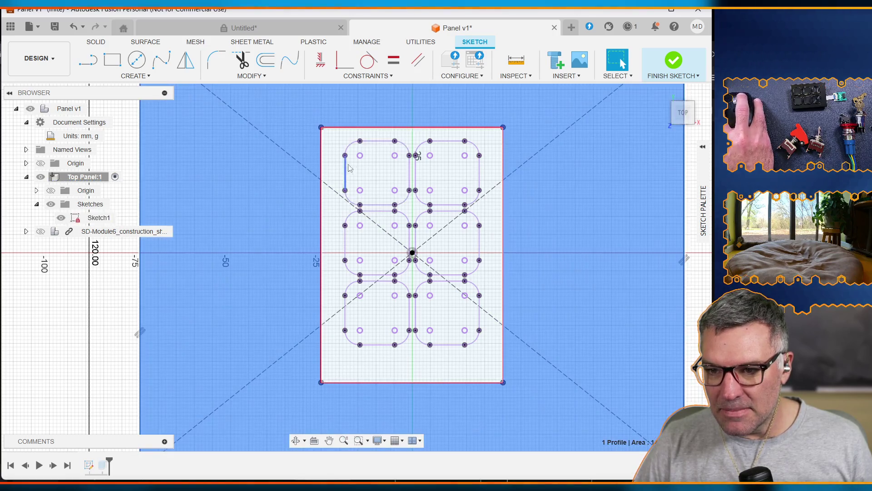
left_click(359, 164)
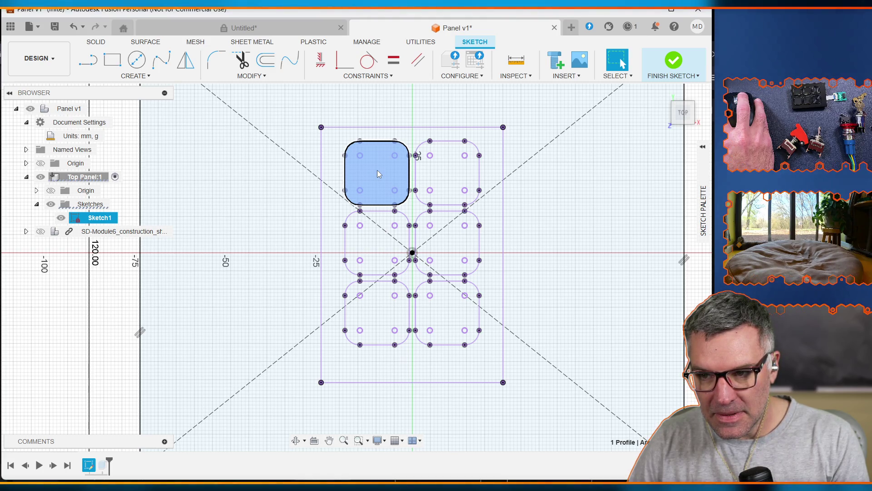
key("Escape")
left_click(378, 173)
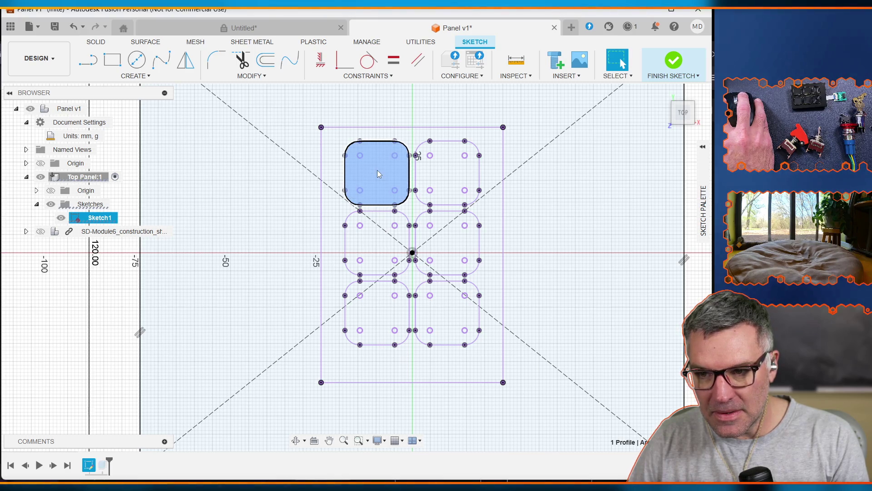
right_click(377, 171)
left_click(374, 169)
right_click(371, 168)
left_click(406, 185)
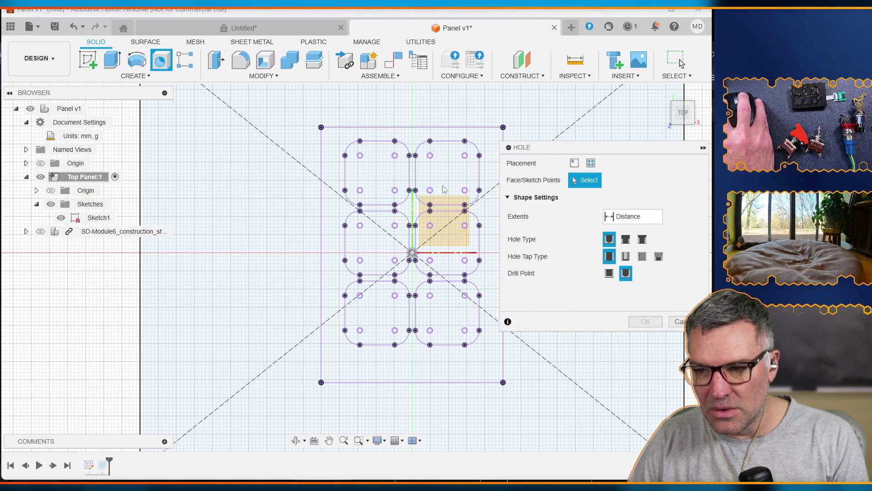
left_click(681, 63)
double_click(75, 218)
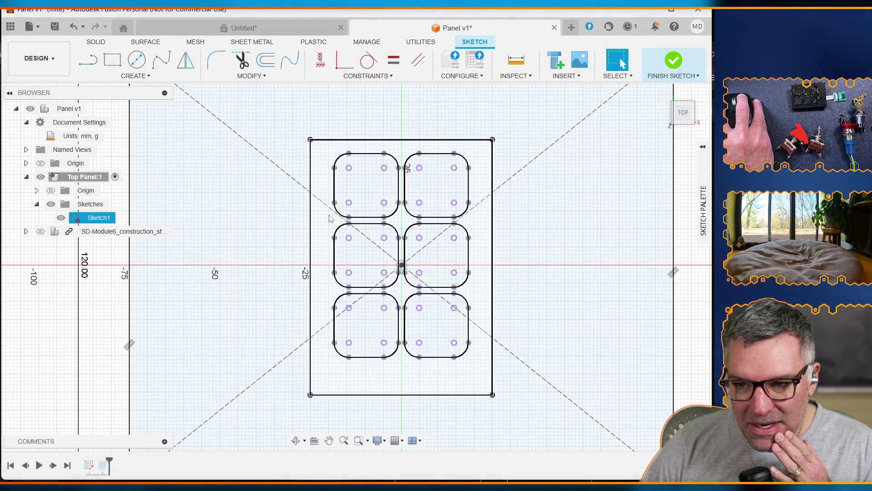
left_click(369, 181)
right_click(370, 181)
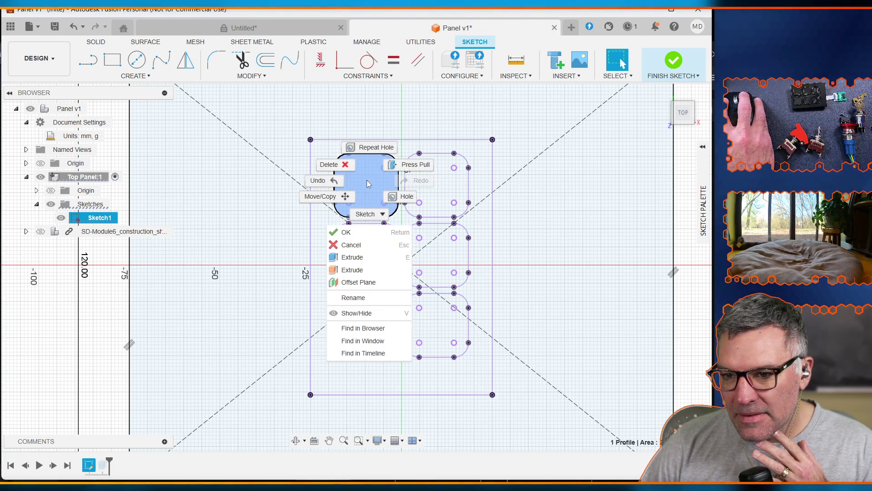
key("Escape")
left_click(272, 186)
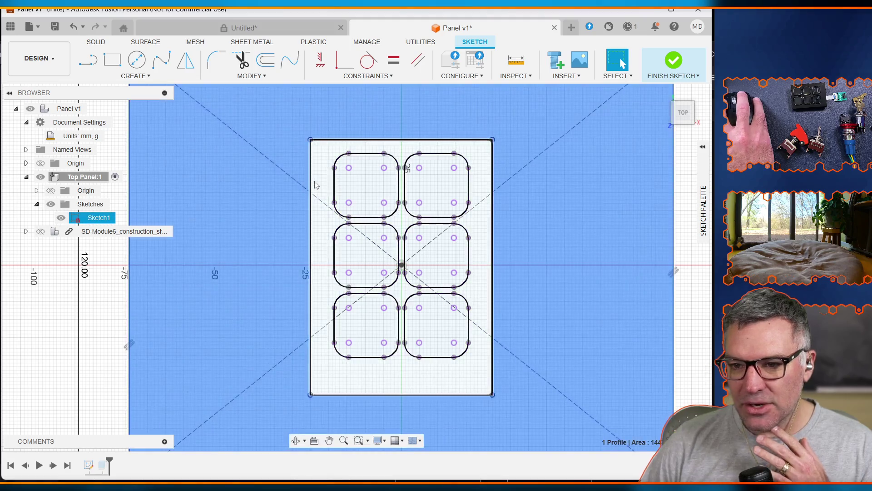
left_click(316, 185)
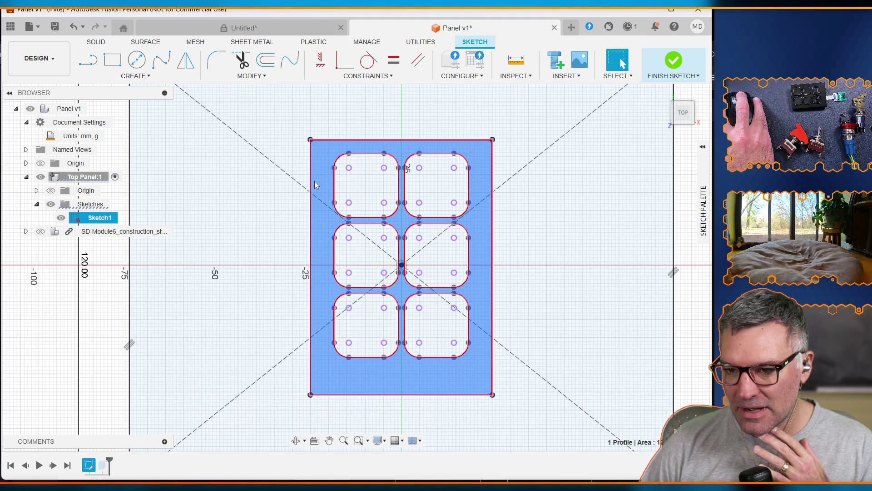
right_click(316, 184)
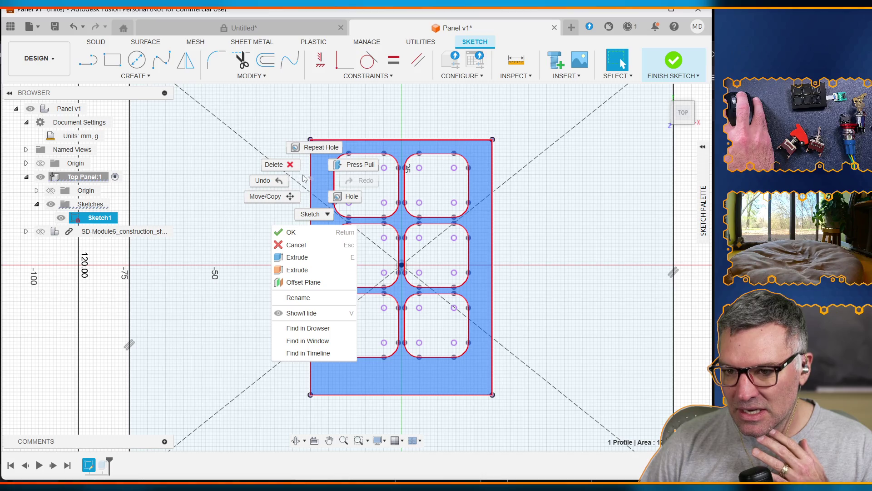
left_click(295, 171)
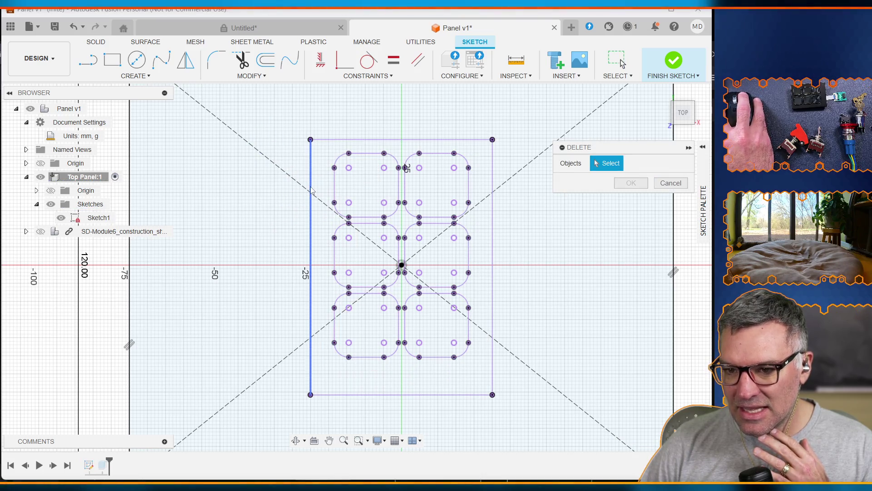
left_click(311, 189)
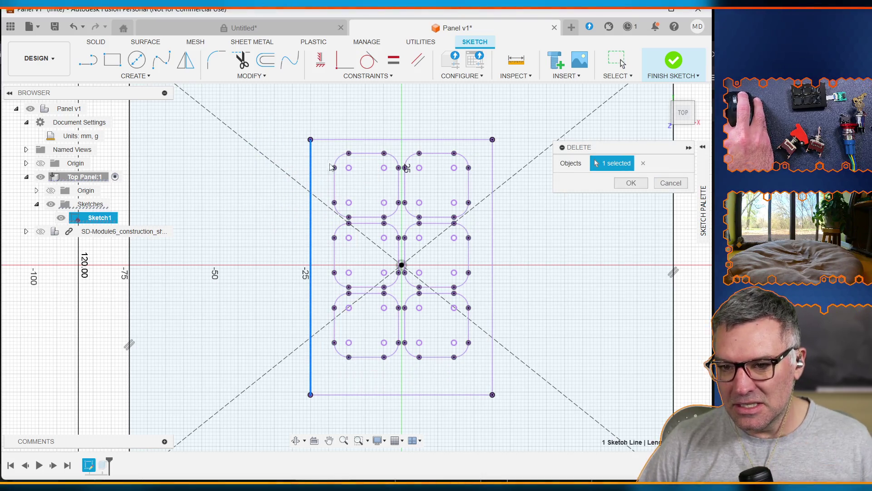
left_click(355, 140)
left_click(493, 238)
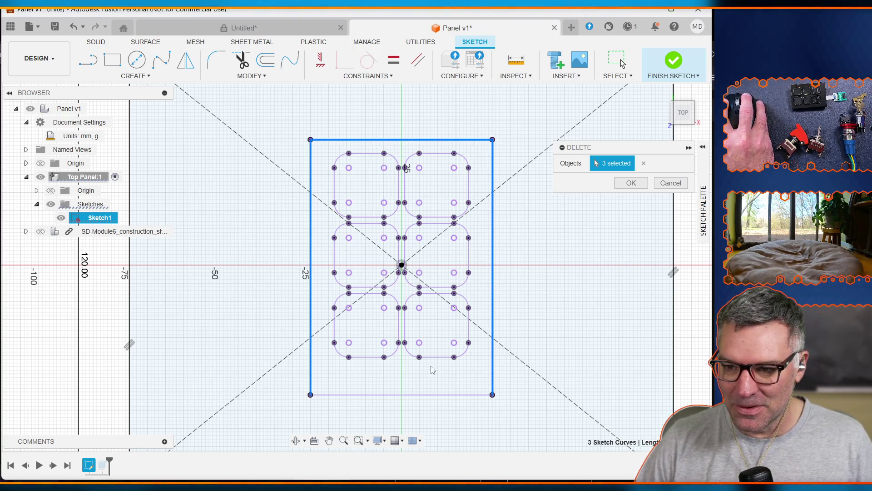
left_click(401, 395)
right_click(401, 394)
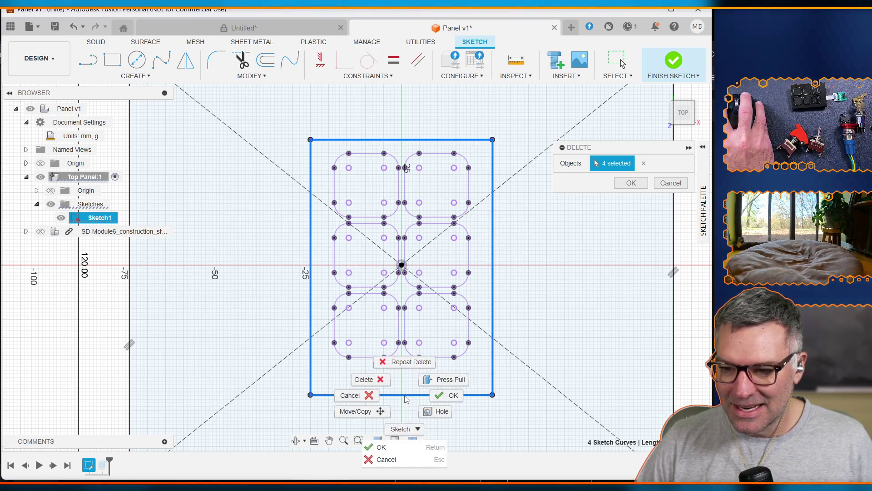
left_click(380, 383)
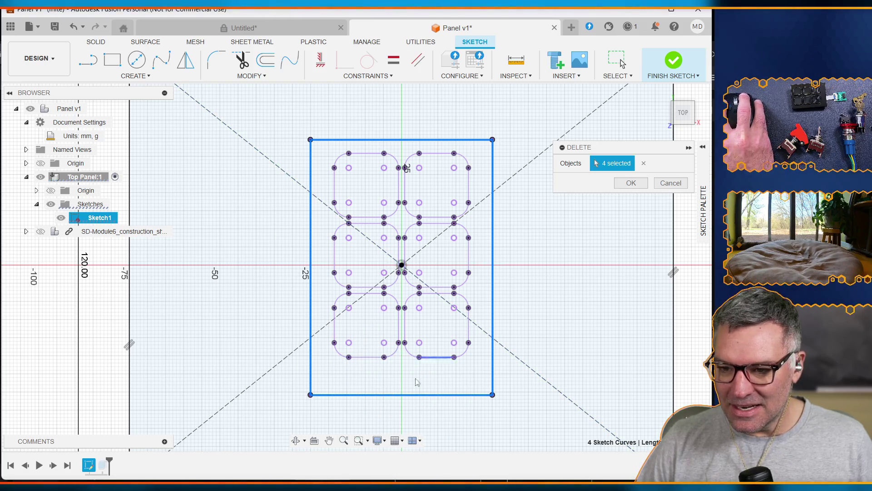
right_click(311, 285)
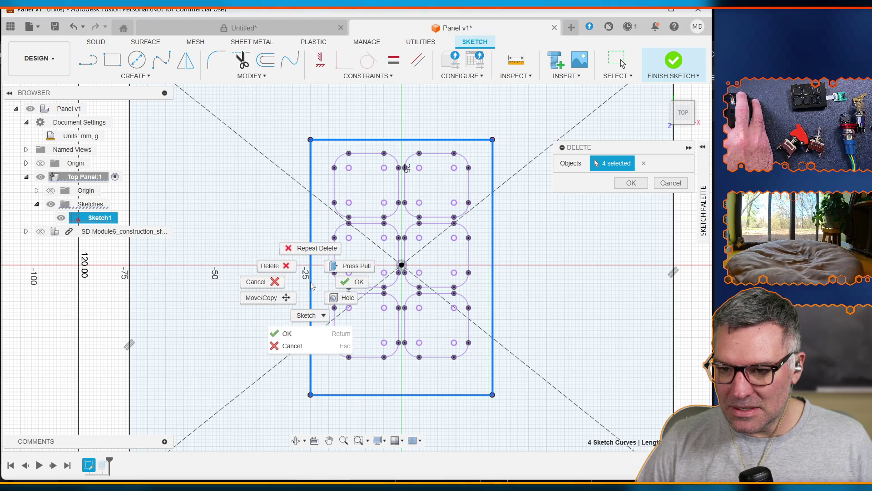
left_click(281, 268)
left_click(379, 248)
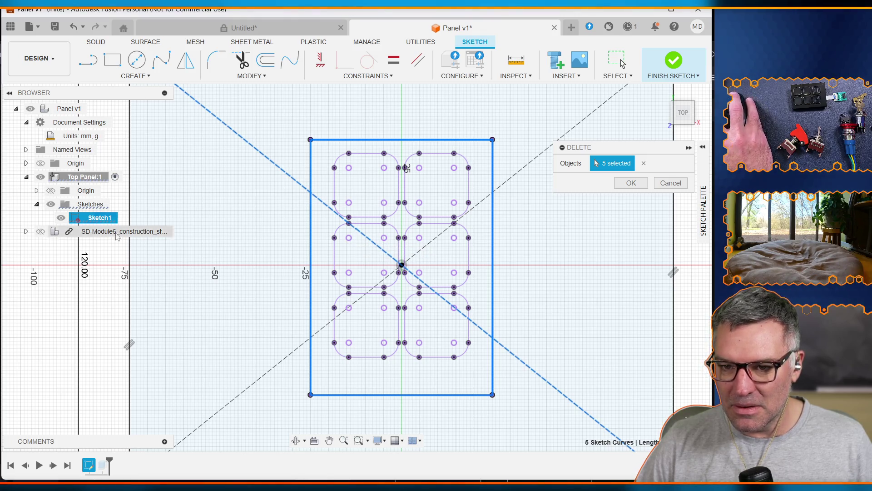
left_click(671, 183)
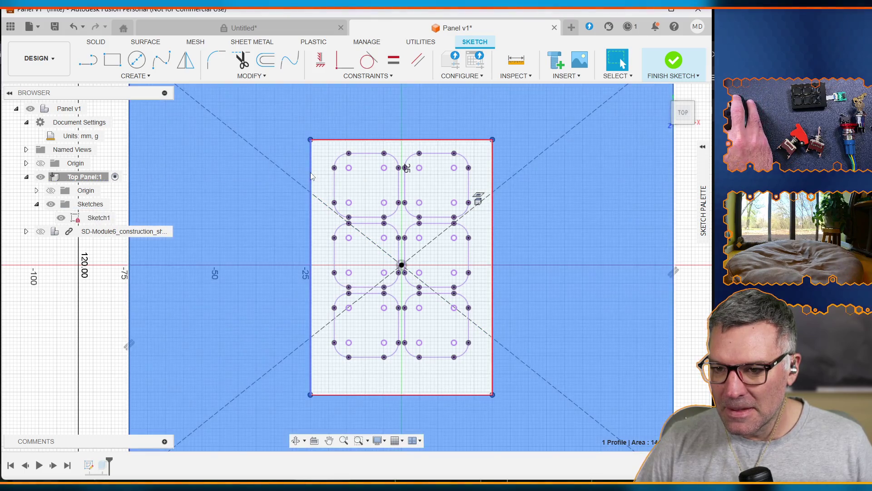
double_click(311, 175)
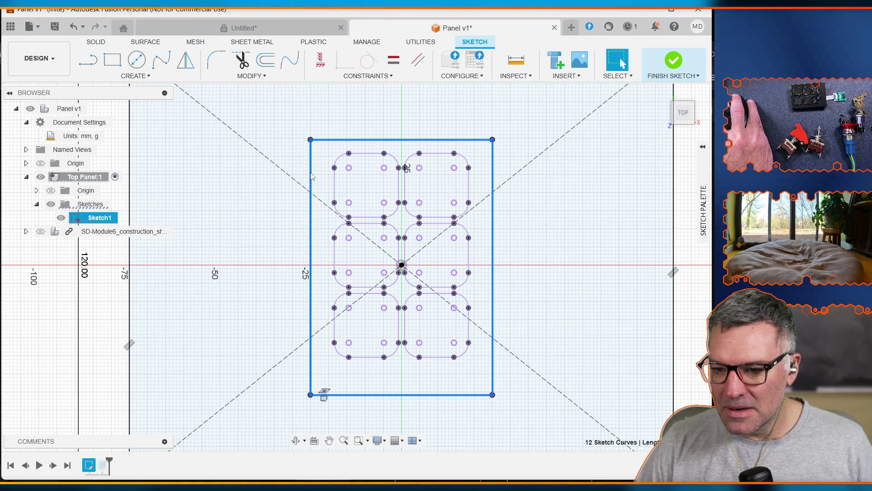
Delete the panel rectangle's bottom, left, top and right edges
left_click(242, 64)
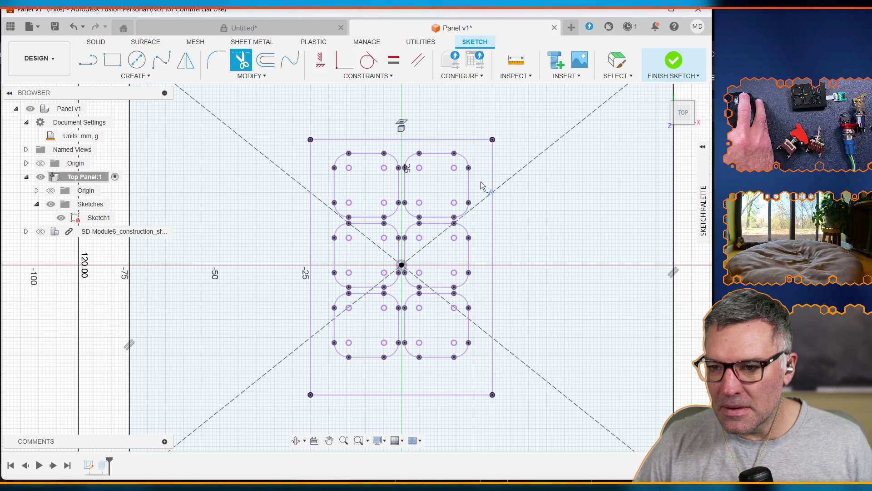
key("Escape")
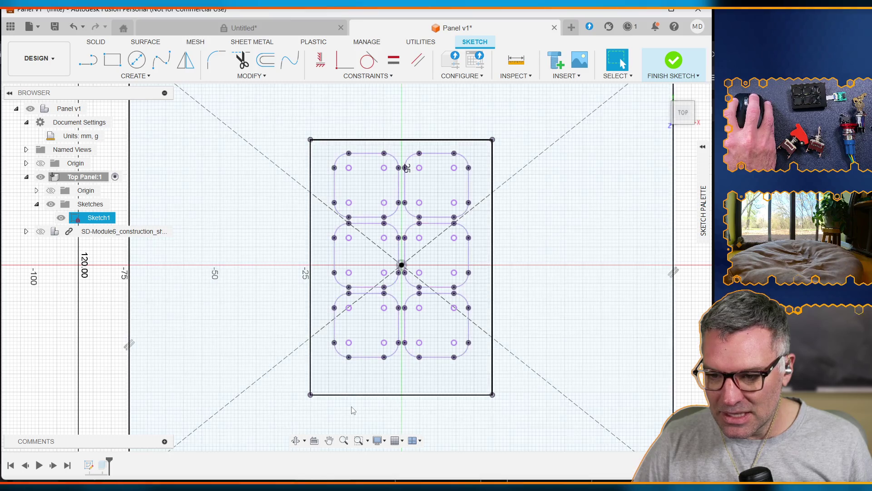
left_click(349, 395)
left_click(310, 354, "shift")
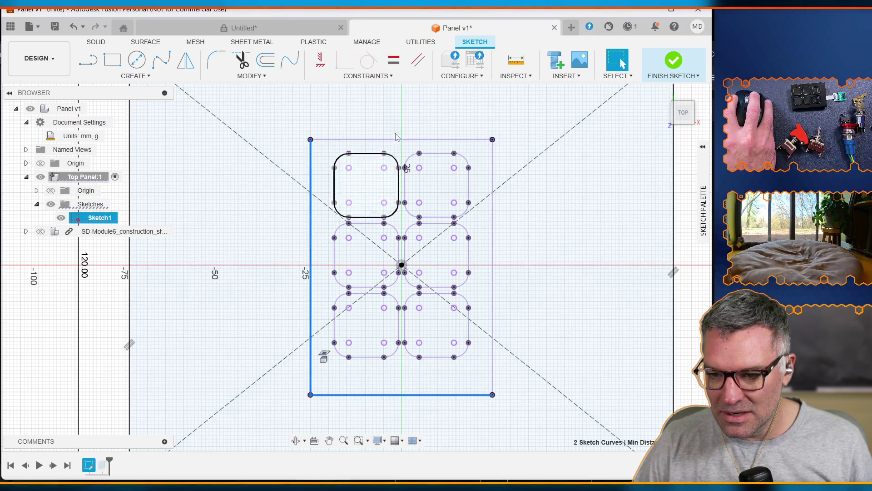
left_click(413, 141, "shift")
left_click(492, 246, "shift")
key("Delete")
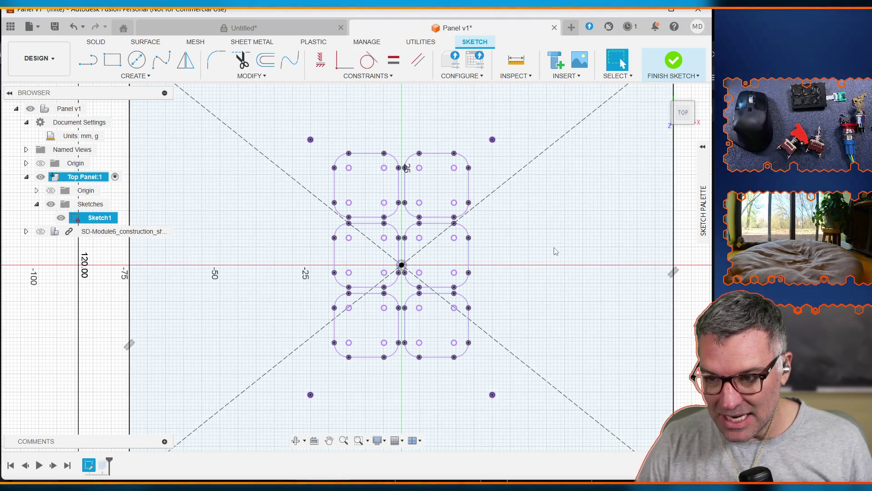
Select the rectangle's bottom-left, bottom-right and top-right corner points
left_click(311, 395)
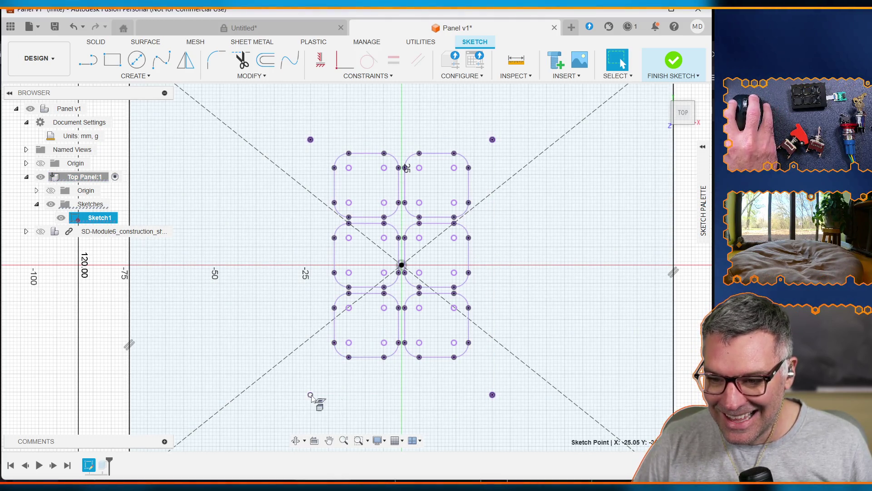
left_click(492, 395, "shift")
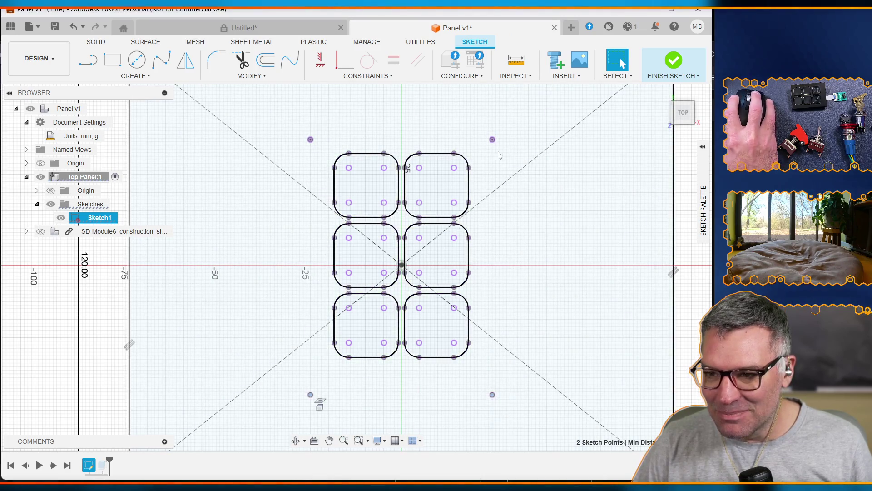
left_click(492, 140, "shift")
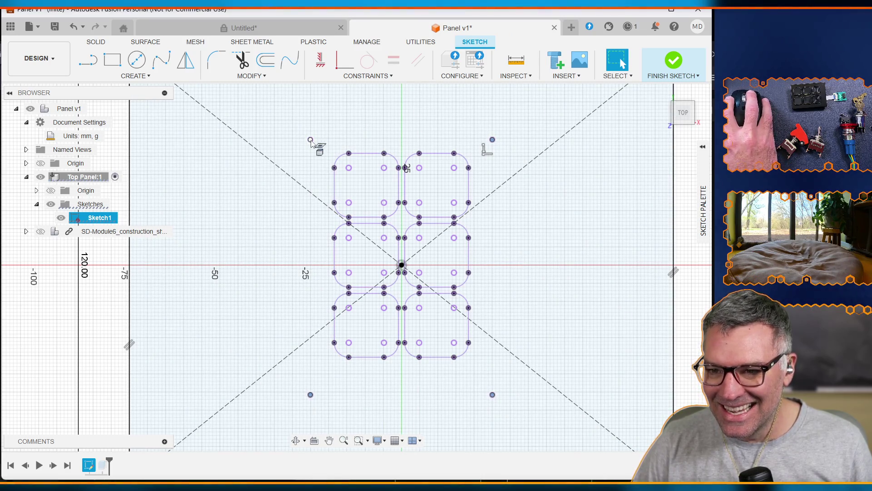
Try selecting the top-left corner point, all sketch geometry, then the large outer profile
left_click(311, 141, "shift")
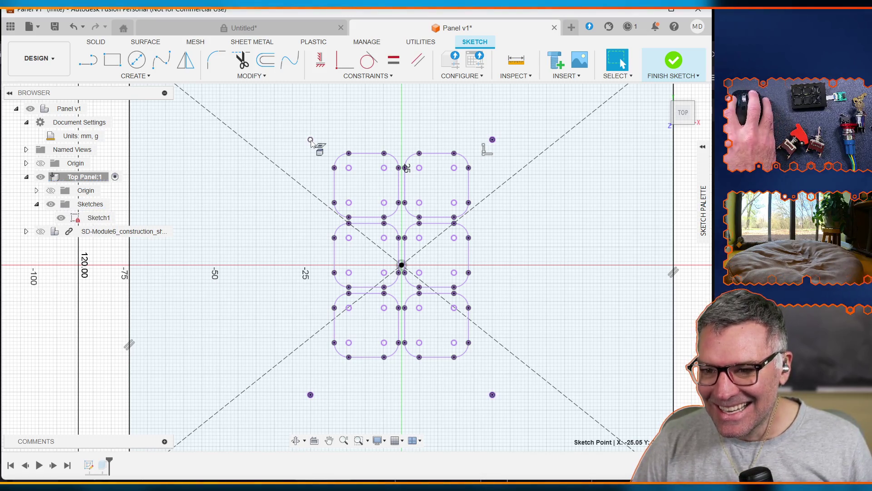
key("Escape")
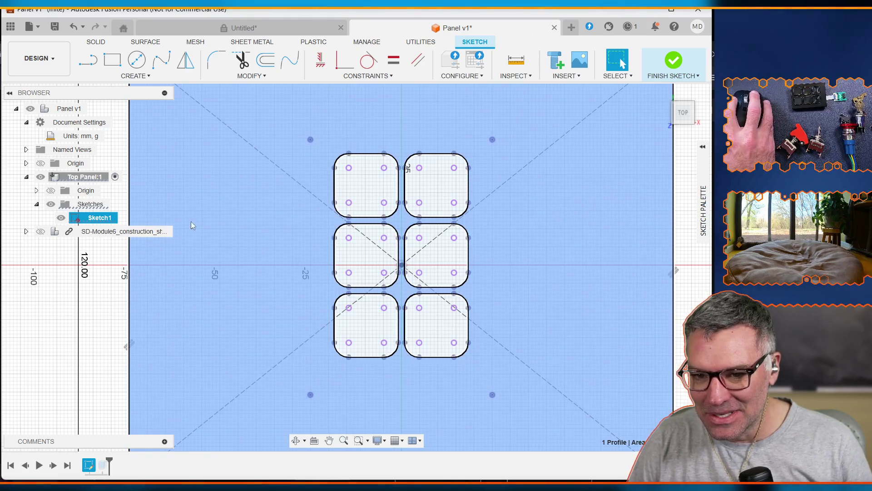
key("ctrl+a")
key("Escape")
left_click(312, 140)
scroll(312, 140, "down", 2)
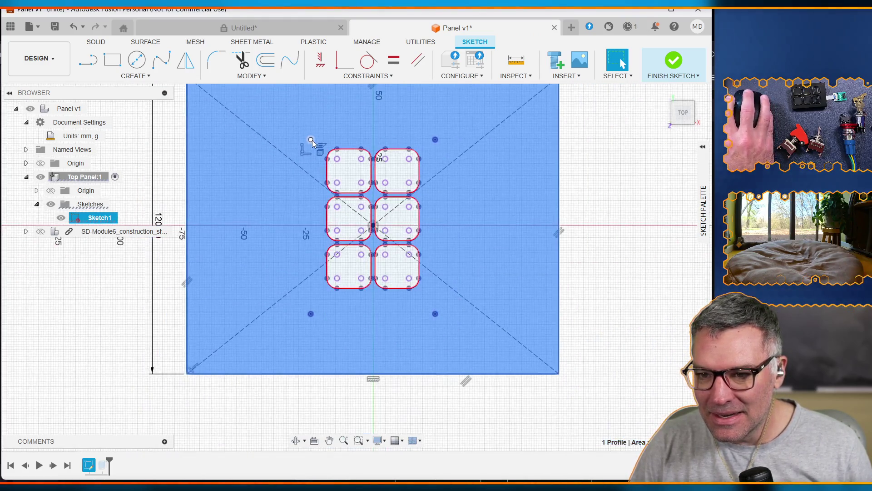
scroll(313, 140, "up", 5)
scroll(312, 140, "down", 3)
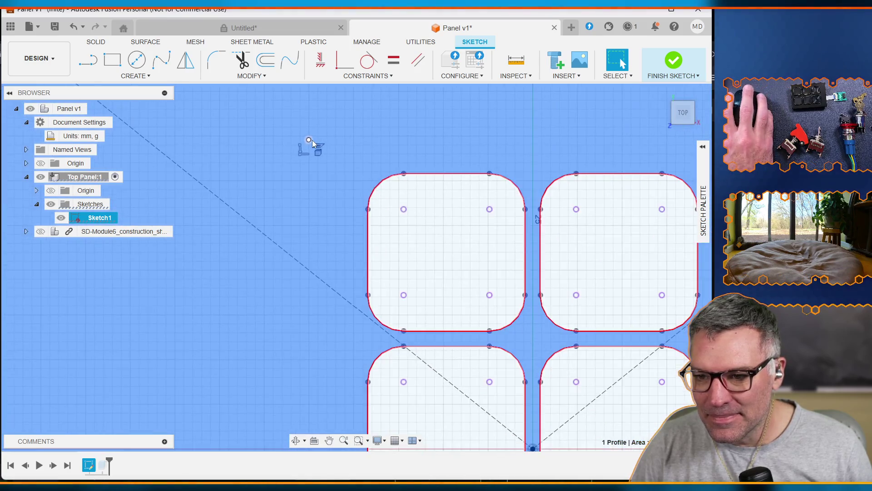
scroll(312, 140, "down", 3)
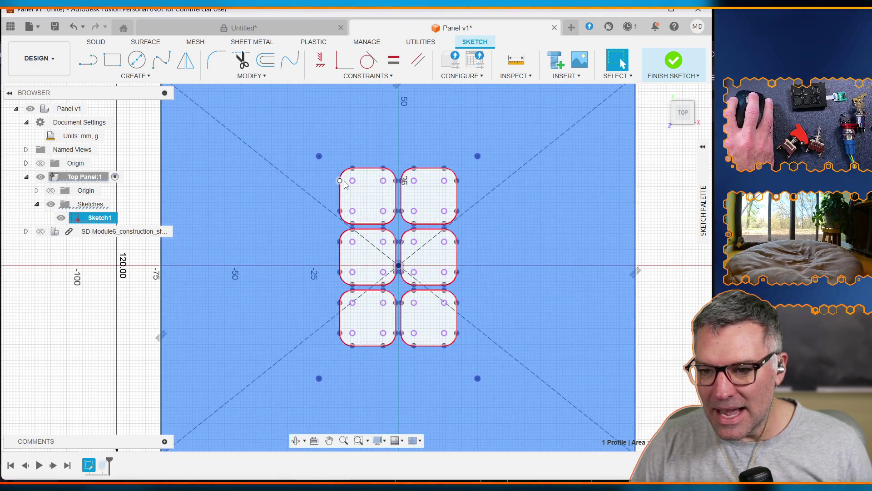
Select the key profiles except the middle-left one and move them 52 mm along X
left_click(369, 197)
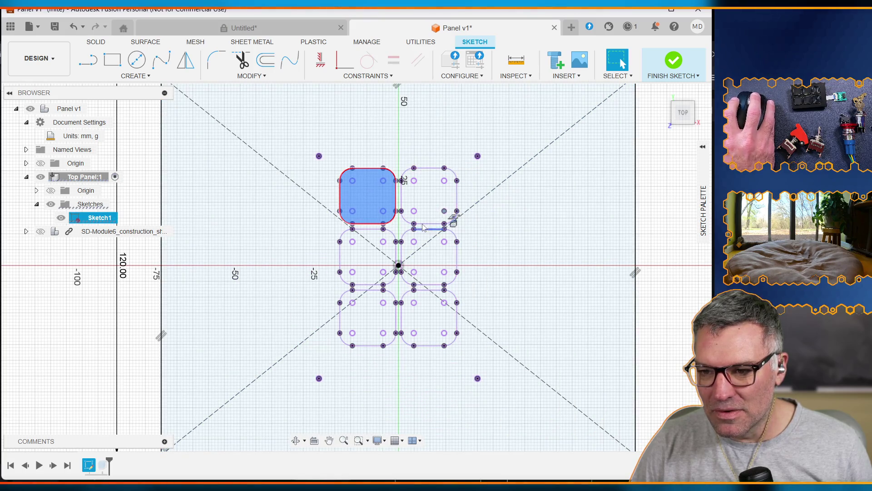
left_click(416, 193)
left_click_drag(128, 134, 509, 422)
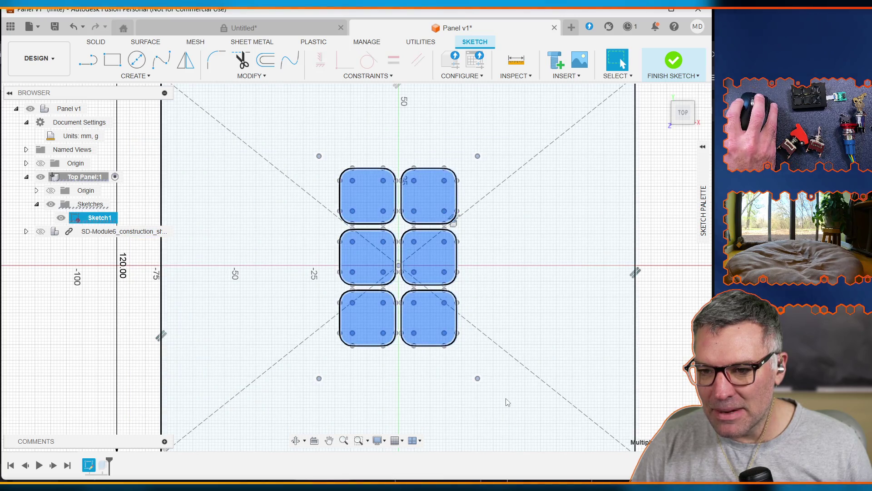
left_click(364, 258, "ctrl")
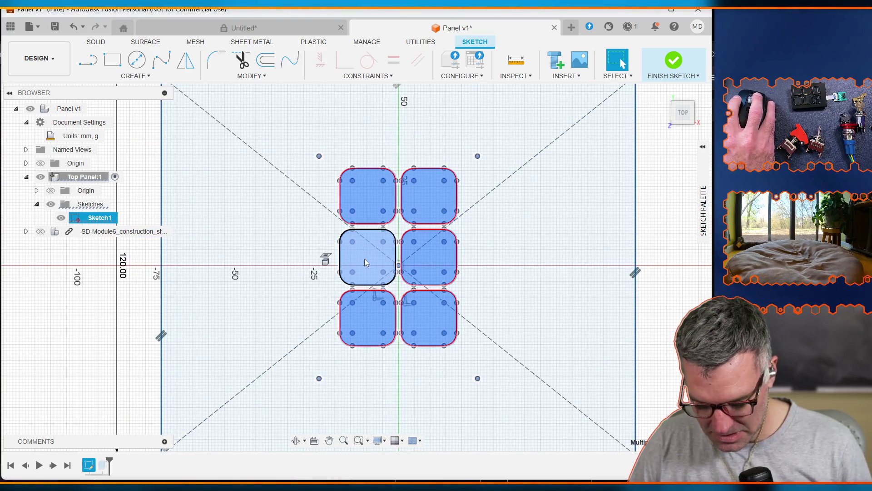
key("m")
left_click_drag(434, 266, 597, 271)
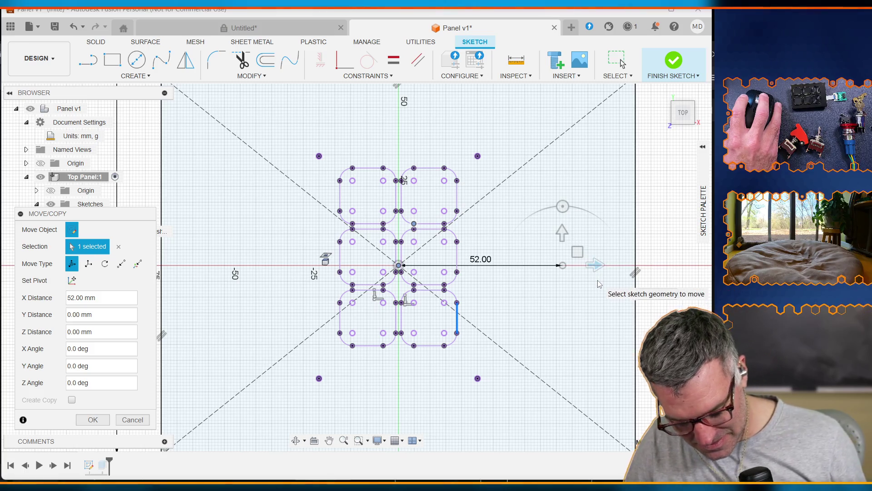
Confirm the 52 mm move, select Sketch1's large outer panel profile and start a new Move
key("Return")
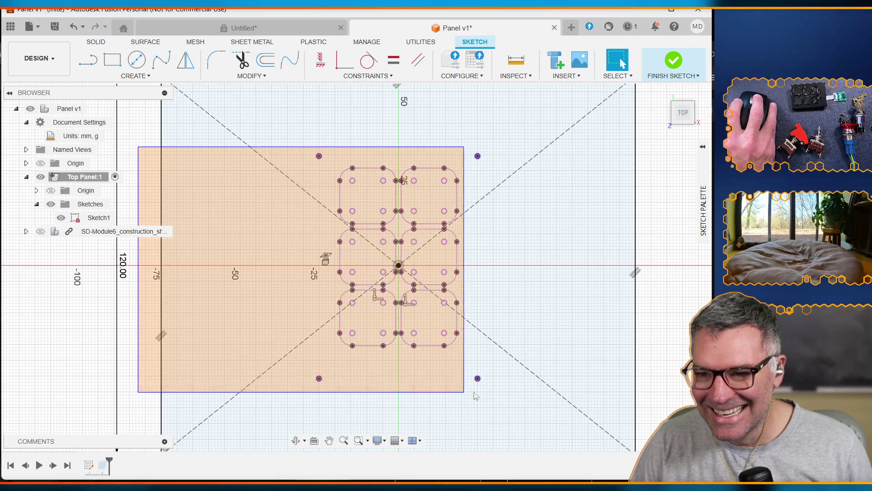
left_click(98, 217)
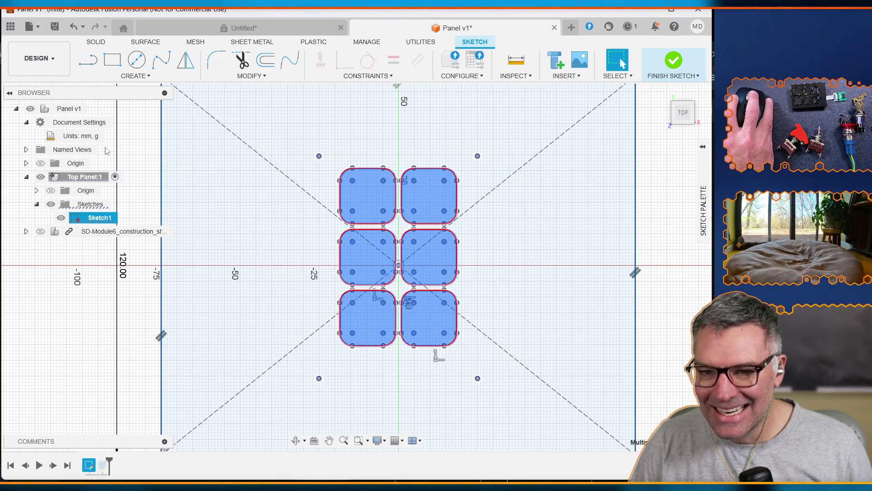
mouse_move(136, 115)
left_mouse_down()
mouse_move(298, 357)
mouse_move(524, 408)
left_mouse_up()
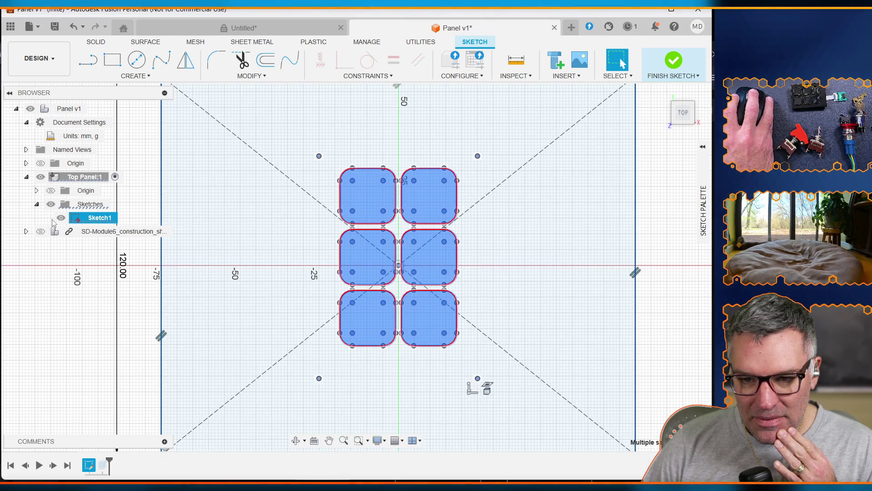
left_click(223, 239)
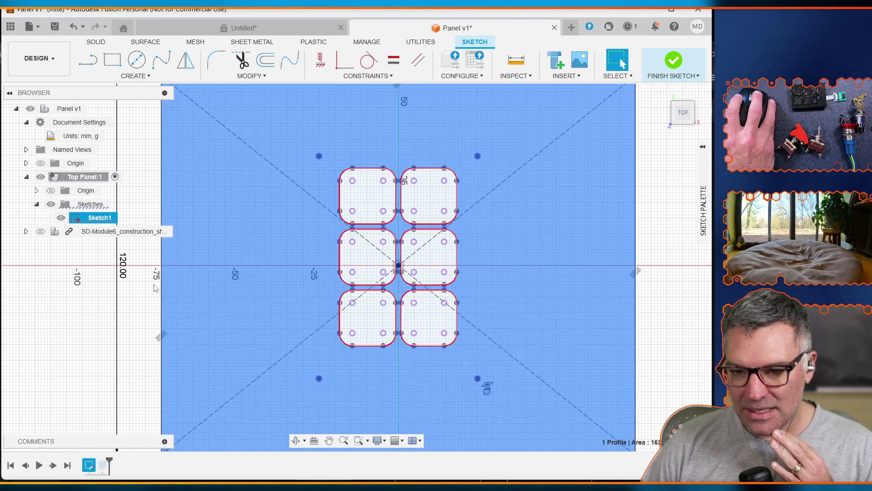
key("m")
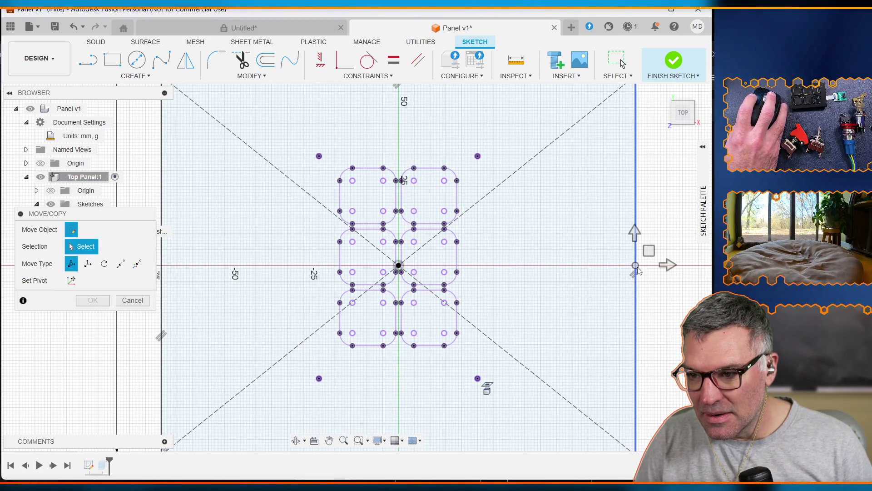
Move the outer rectangle's four lines 25 mm in negative X
left_click(635, 296)
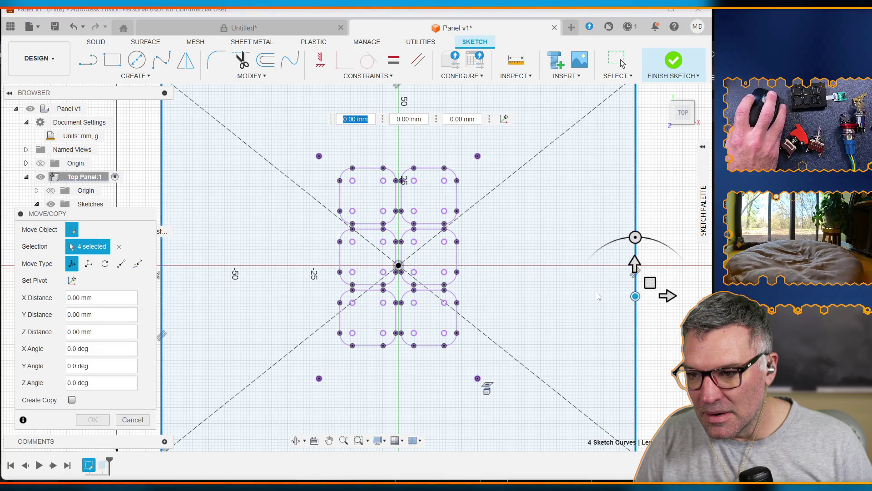
left_click_drag(676, 297, 648, 317)
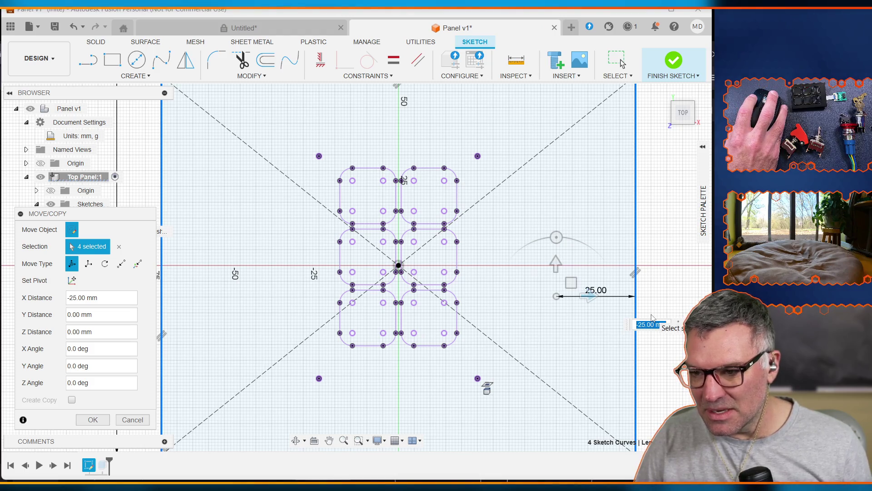
key("Return")
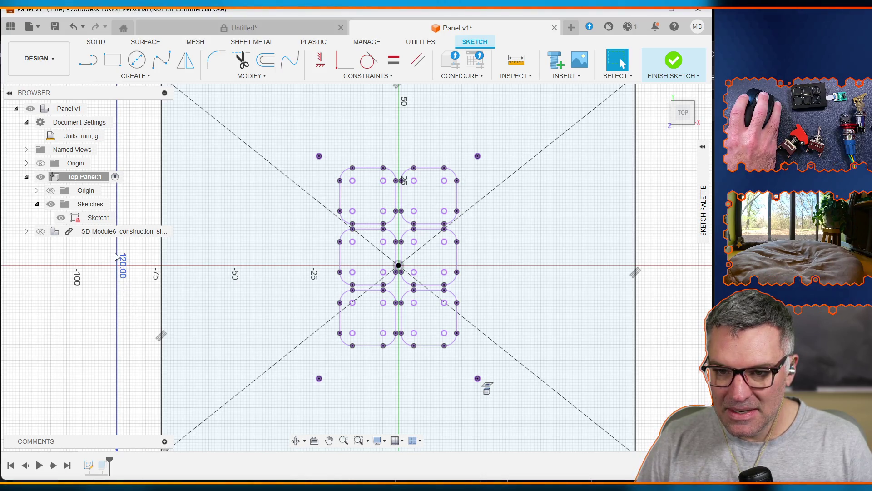
Check Sketch1's profiles, then open the options menu for SD-Module6_construction_shape
left_click(98, 217)
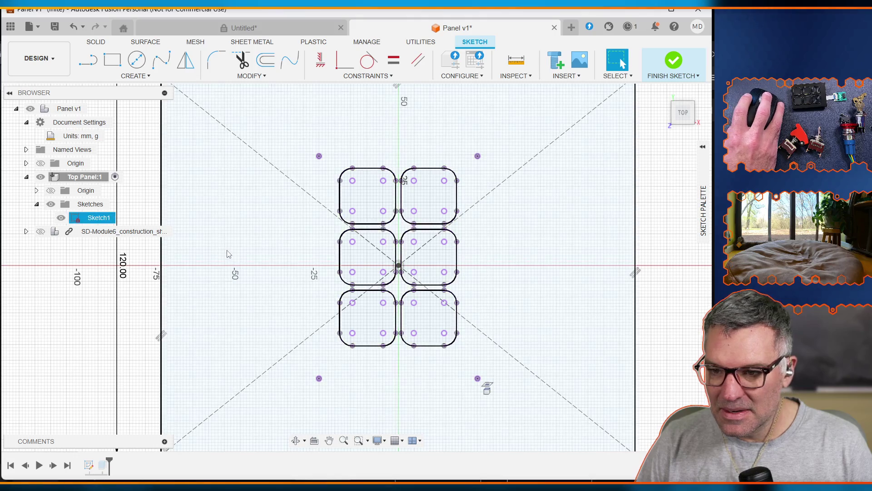
left_click(177, 232)
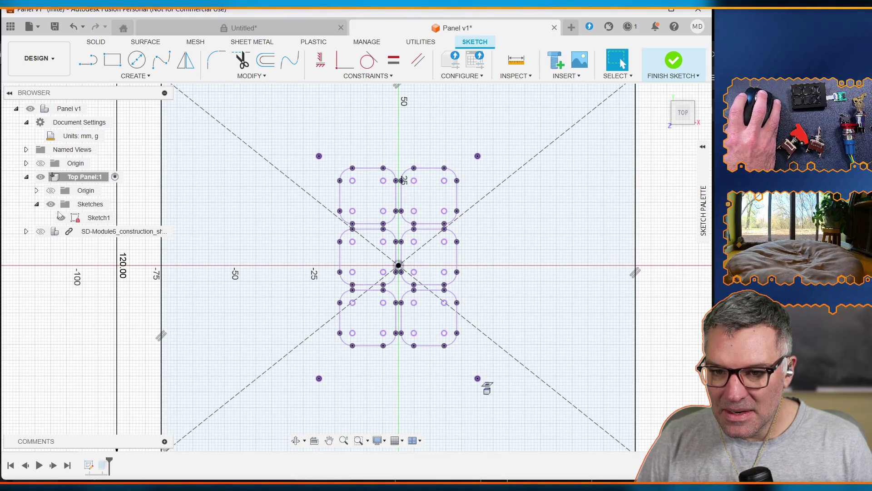
left_click(61, 217)
left_click(94, 279)
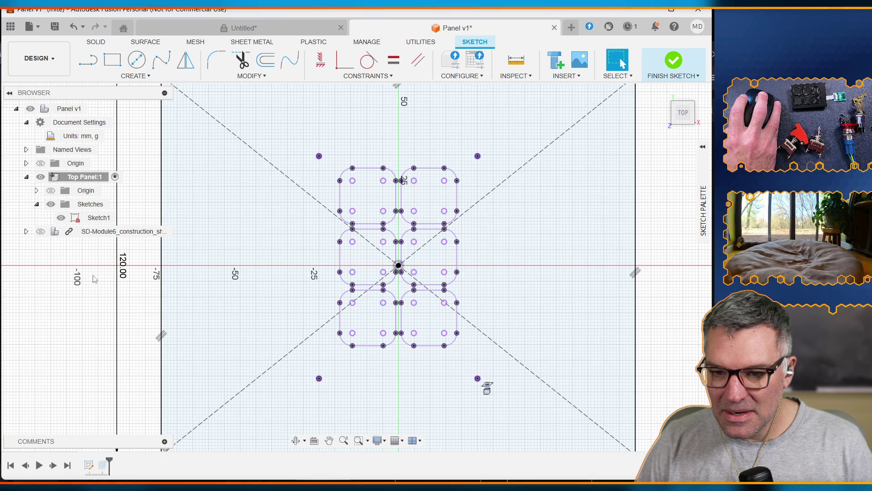
right_click(108, 231)
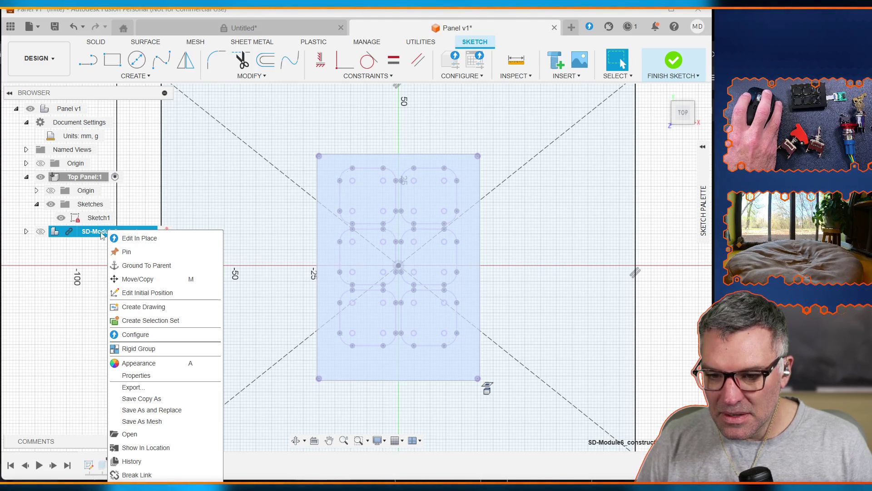
left_click(132, 279)
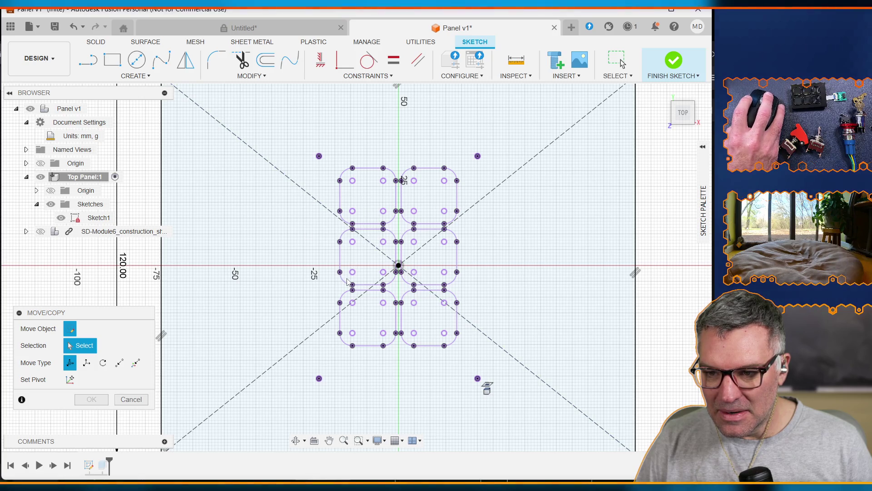
left_click(41, 231)
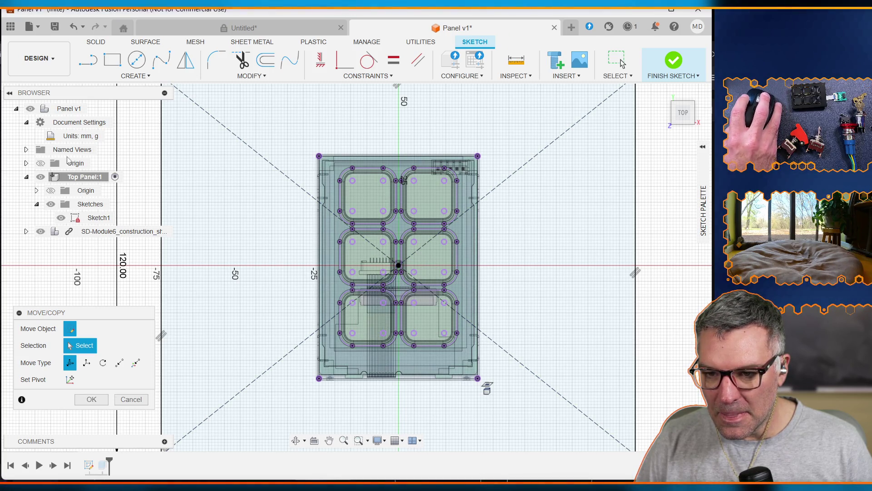
mouse_move(140, 138)
left_mouse_down()
mouse_move(390, 375)
mouse_move(534, 422)
mouse_move(518, 401)
left_mouse_up()
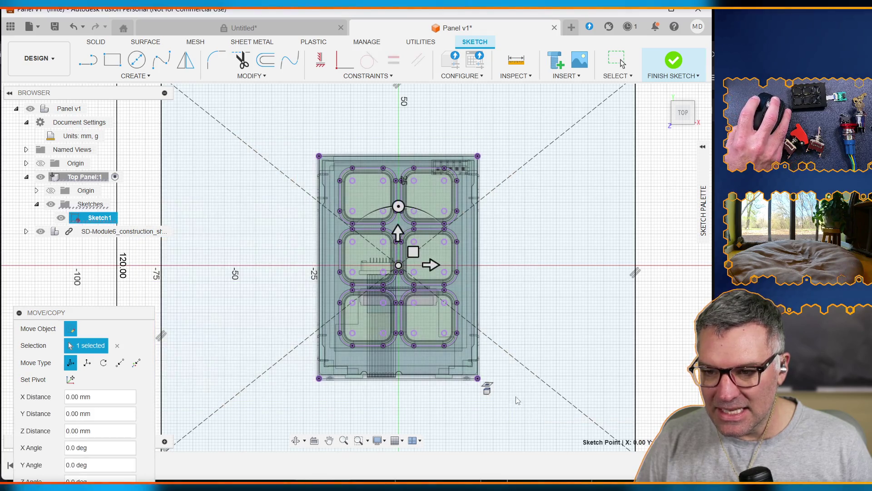
left_click(431, 265)
mouse_move(431, 265)
left_mouse_down()
mouse_move(585, 261)
mouse_move(633, 309)
left_mouse_up()
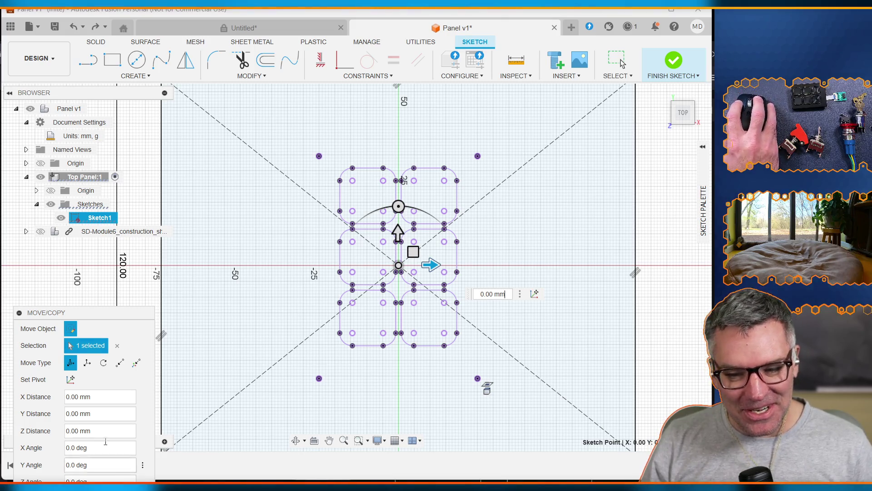
left_click_drag(88, 315, 92, 261)
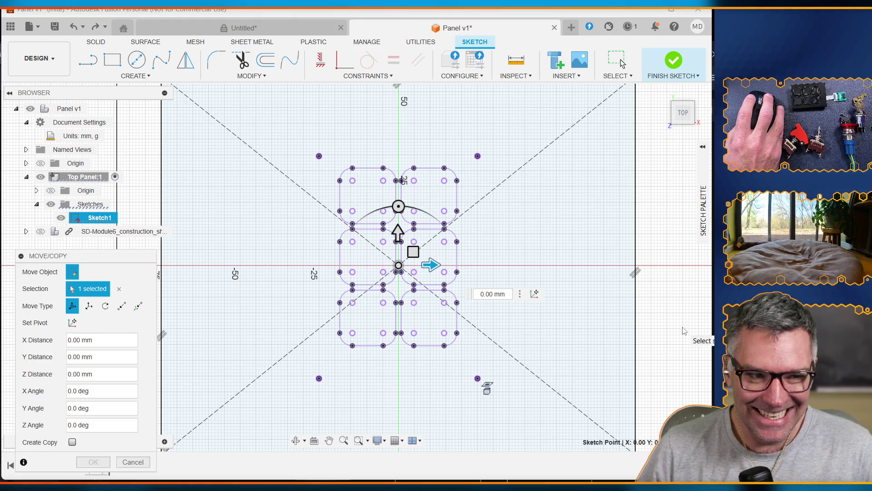
key("Tab")
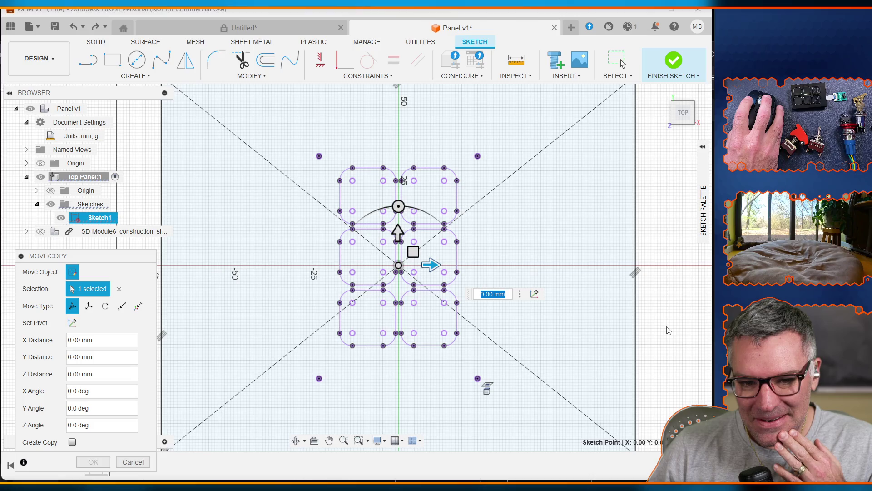
left_click(132, 462)
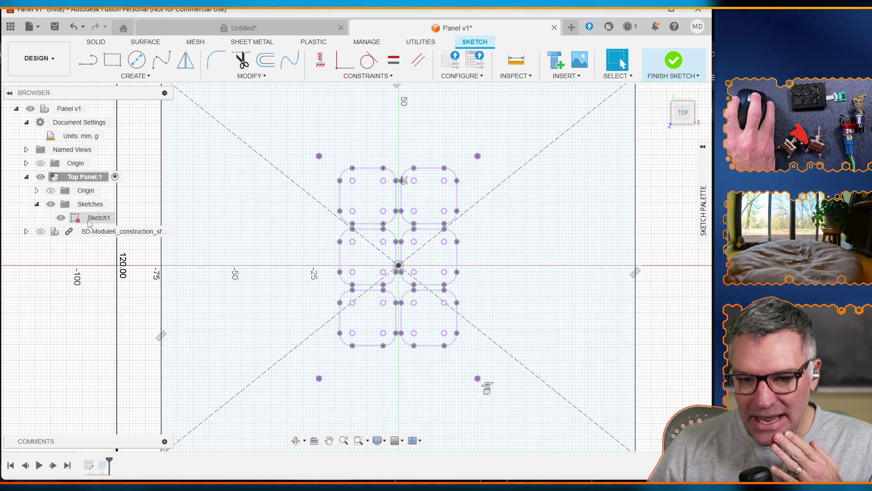
left_click(116, 176)
Exit the sketch to Panel v1, try editing SD-Module6 in place, and dismiss the upgrade notice
left_click(94, 108)
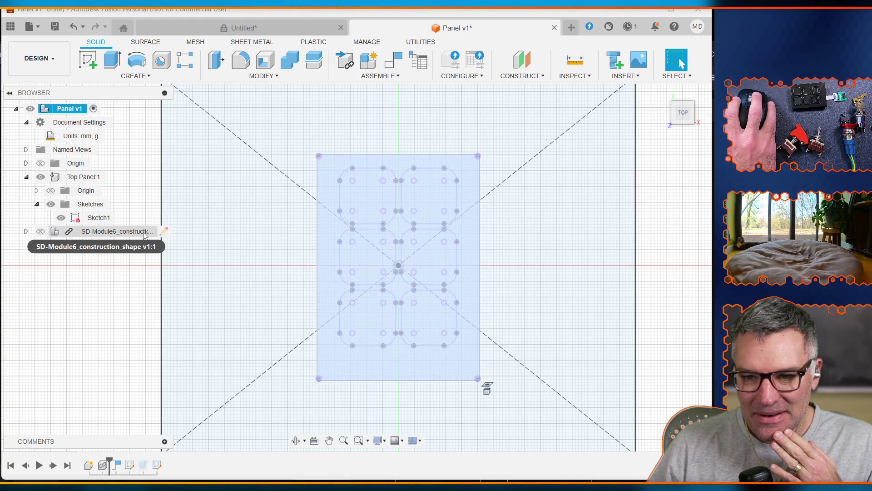
left_click(117, 232)
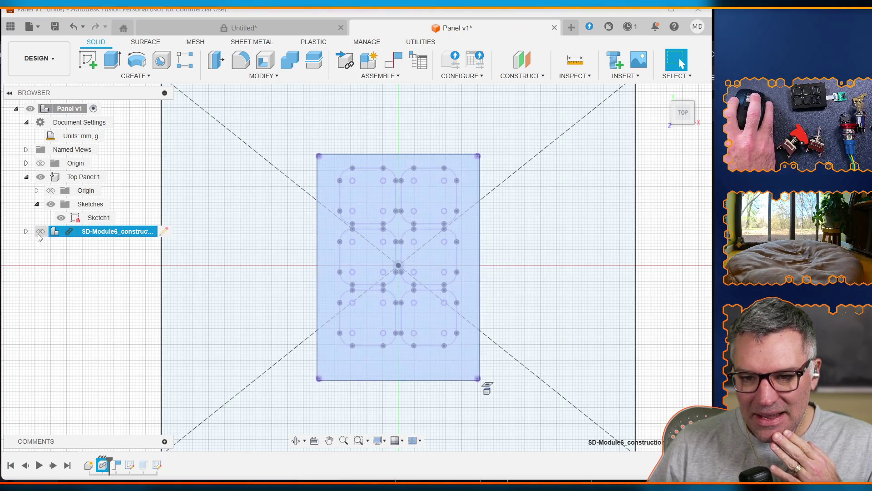
left_click(26, 232)
left_click(26, 231)
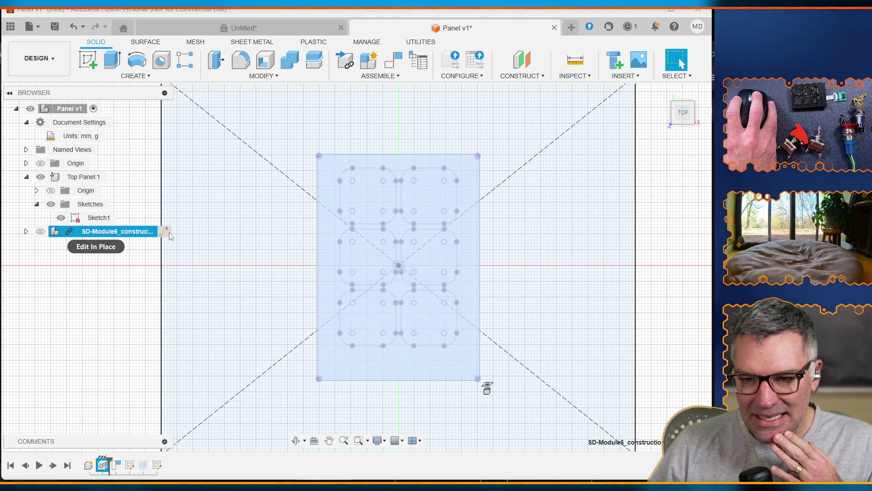
left_click(167, 231)
left_click(166, 233)
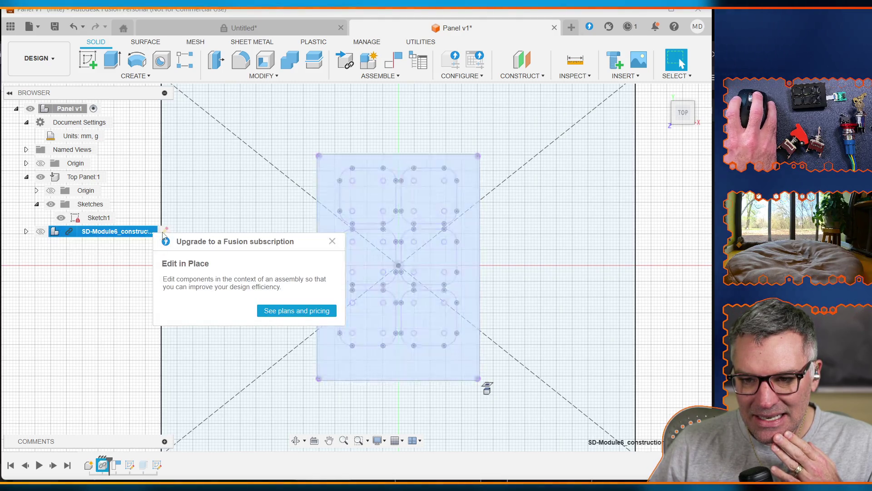
left_click(333, 241)
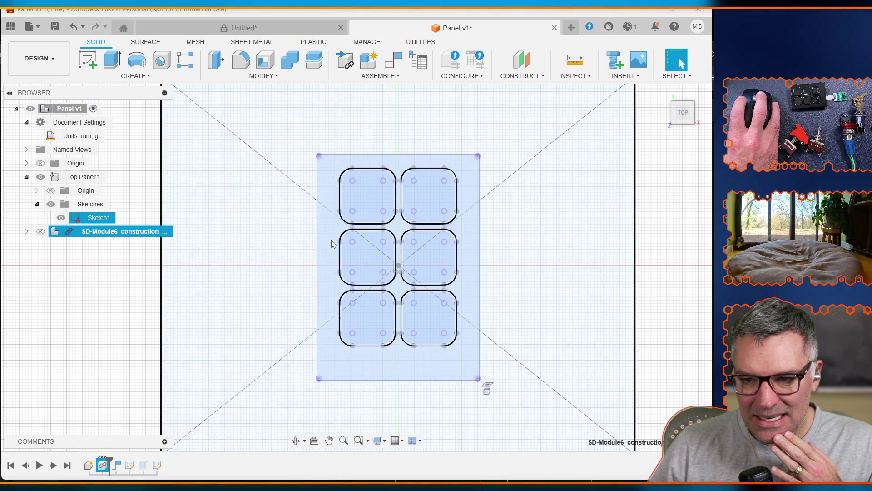
Reselect Sketch1 and pick the bottom-left key square profile
left_click(168, 228)
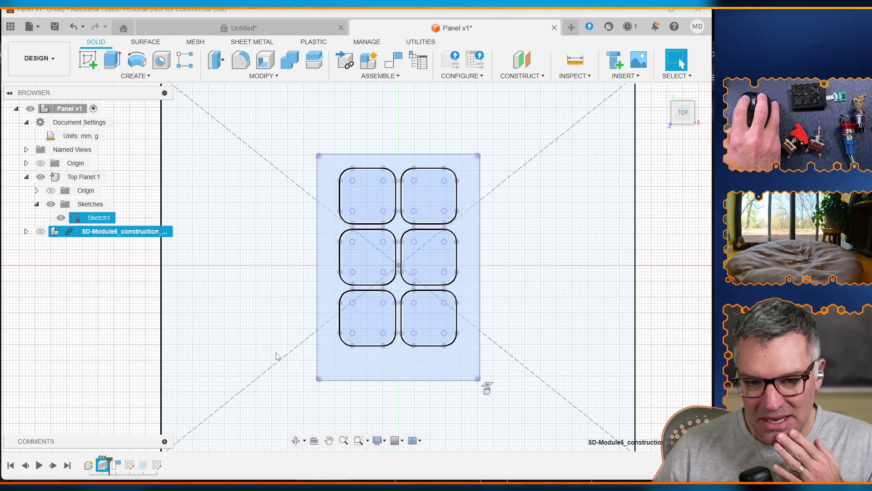
left_click(154, 299)
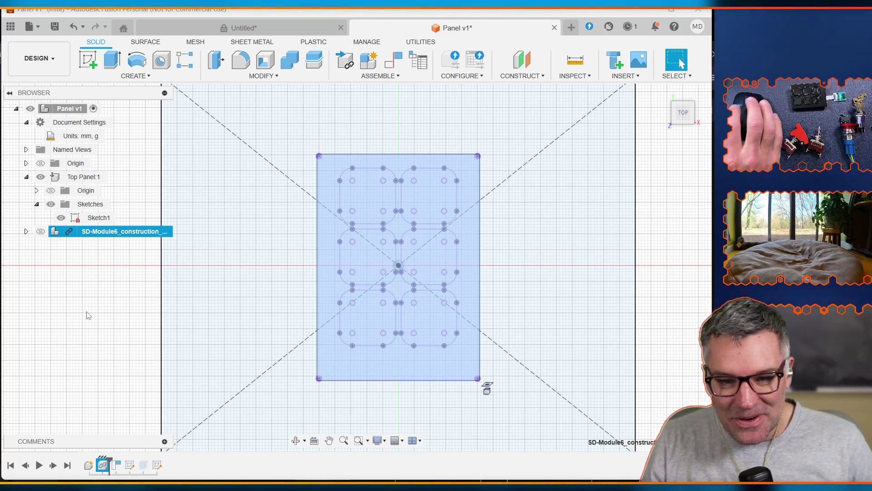
left_click(97, 218)
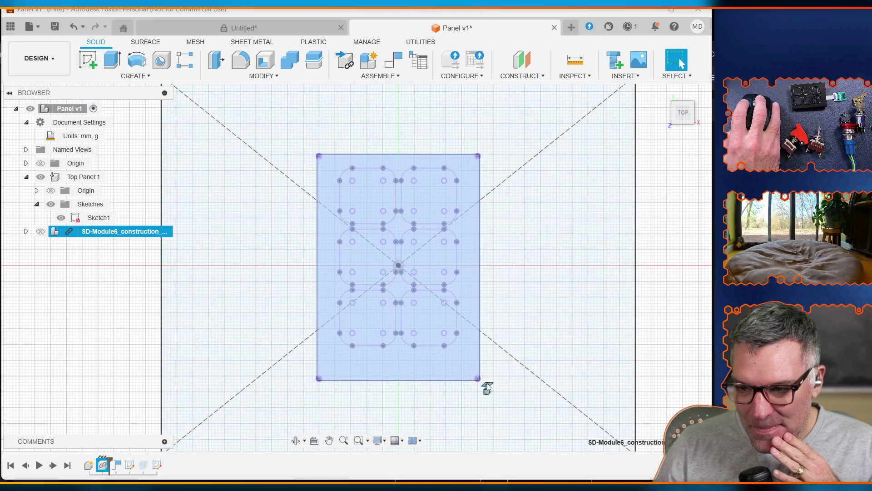
left_click(454, 369)
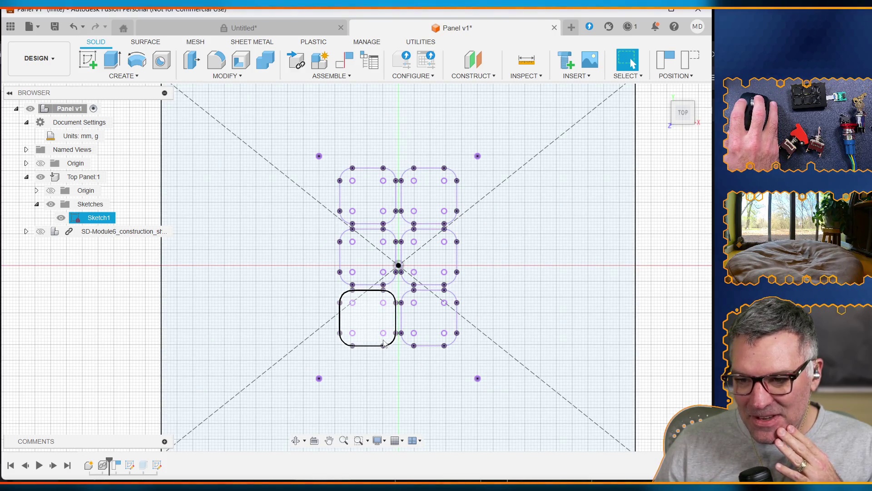
left_click(366, 342)
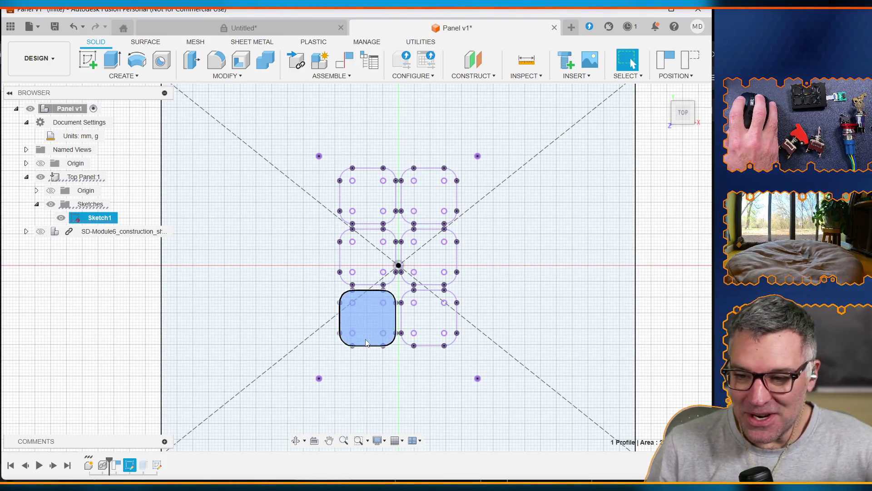
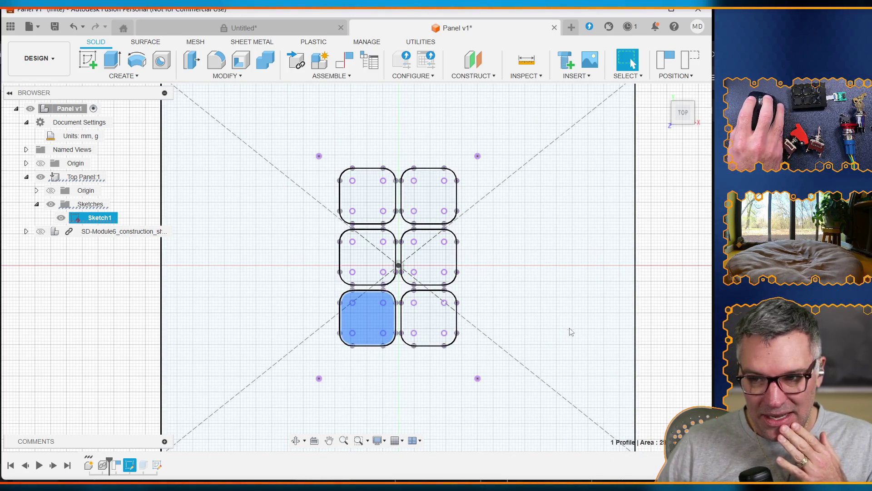
Box-select the six sketch profiles, drop the middle-left one, and start Move/Copy
left_click(678, 309)
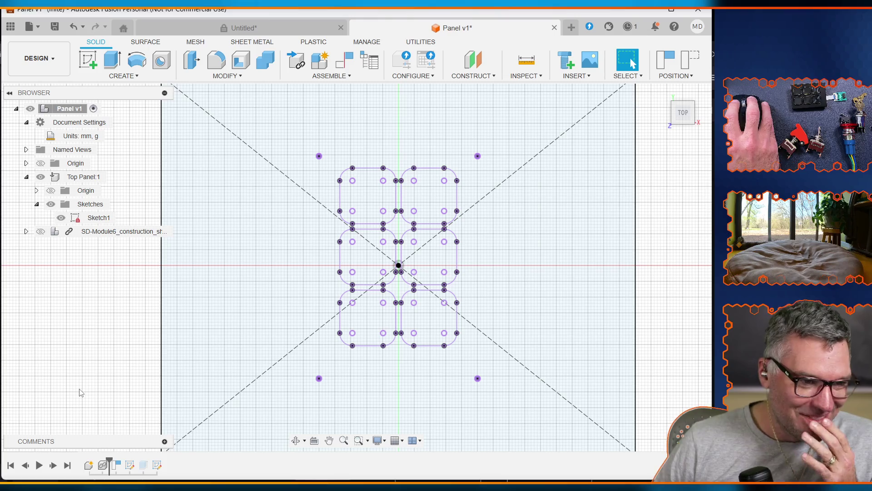
left_click(188, 381)
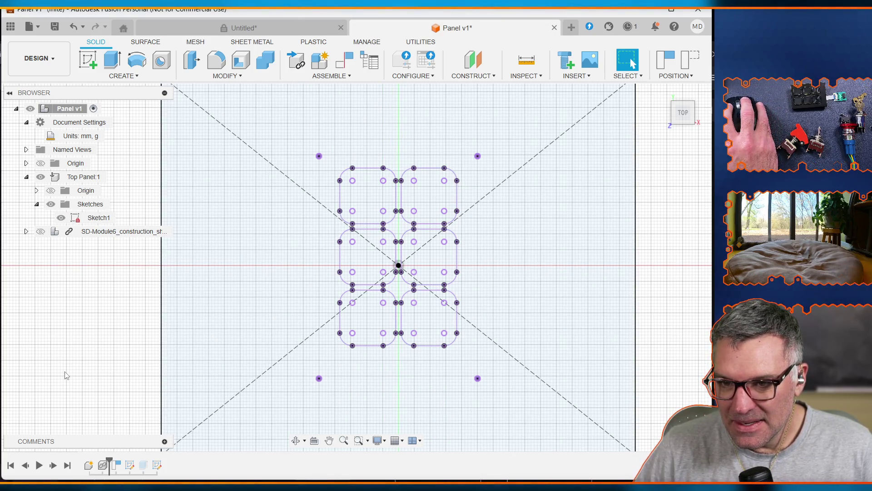
mouse_move(66, 377)
left_mouse_down()
mouse_move(537, 150)
mouse_move(545, 114)
left_mouse_up()
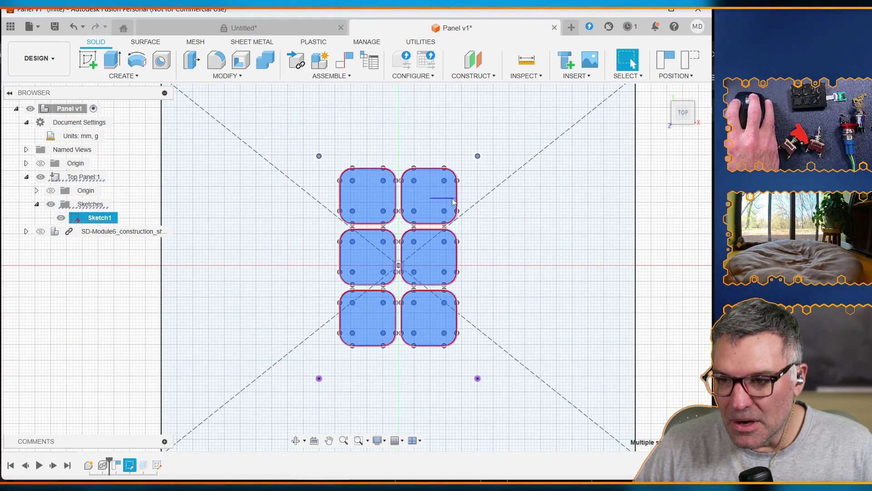
key("Escape")
left_click_drag(53, 402, 561, 139)
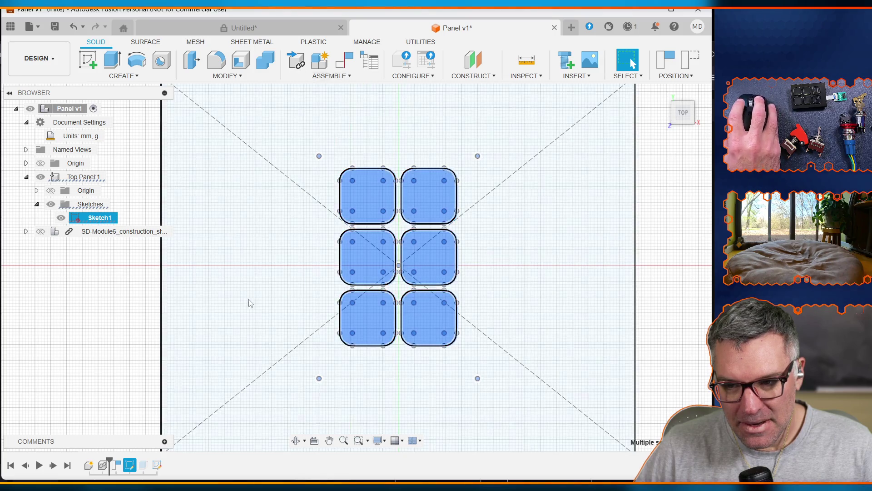
left_click(371, 260)
key("m")
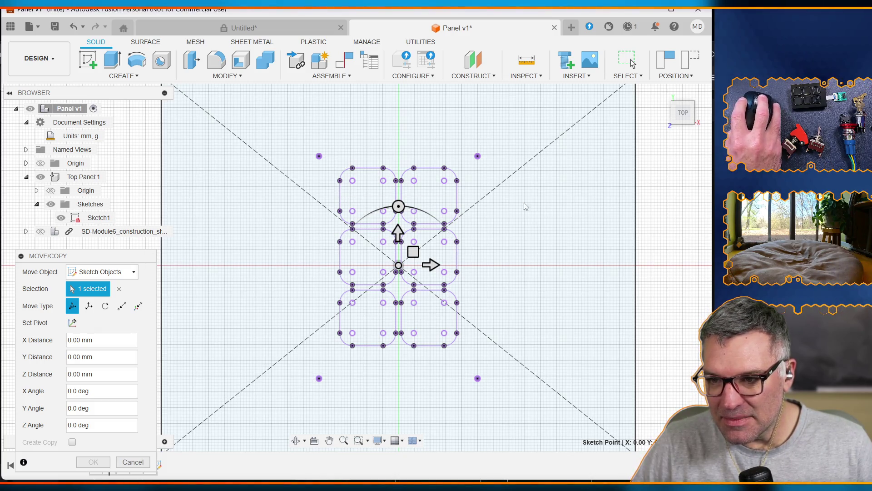
Cancel the sketch move and select Sketch1 plus the SD-Module6 component in the Browser
key("Escape")
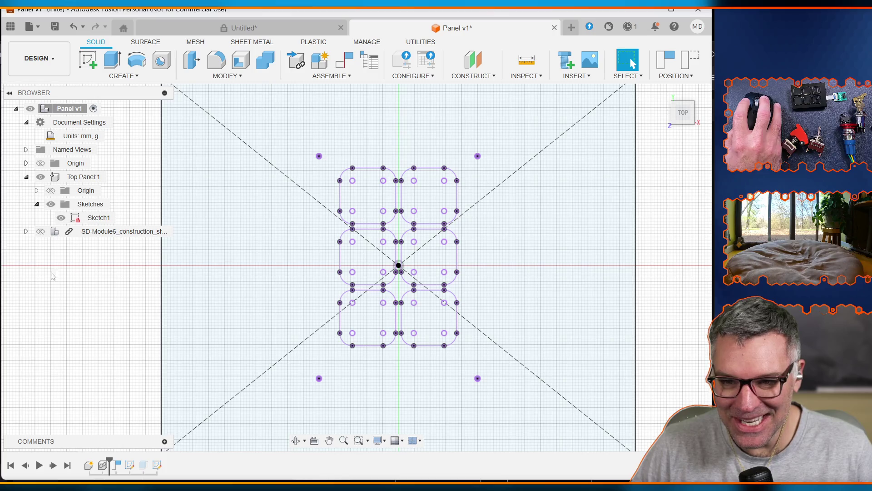
left_click(89, 219)
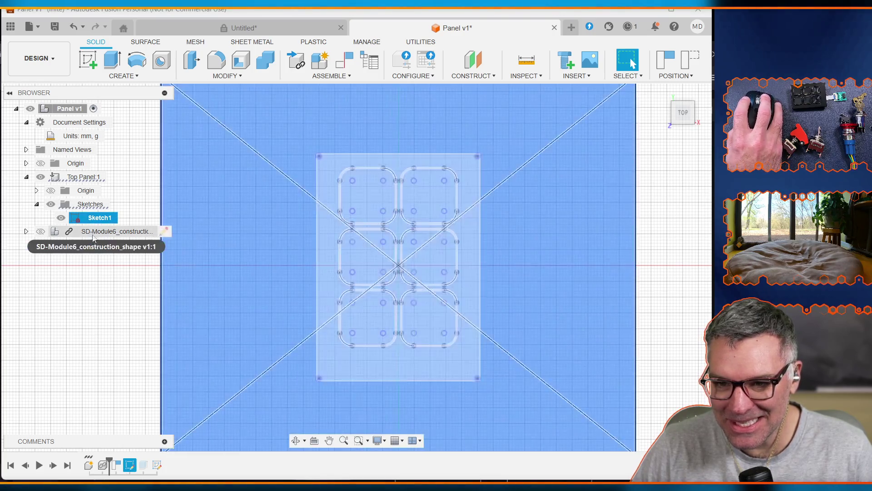
left_click(84, 234)
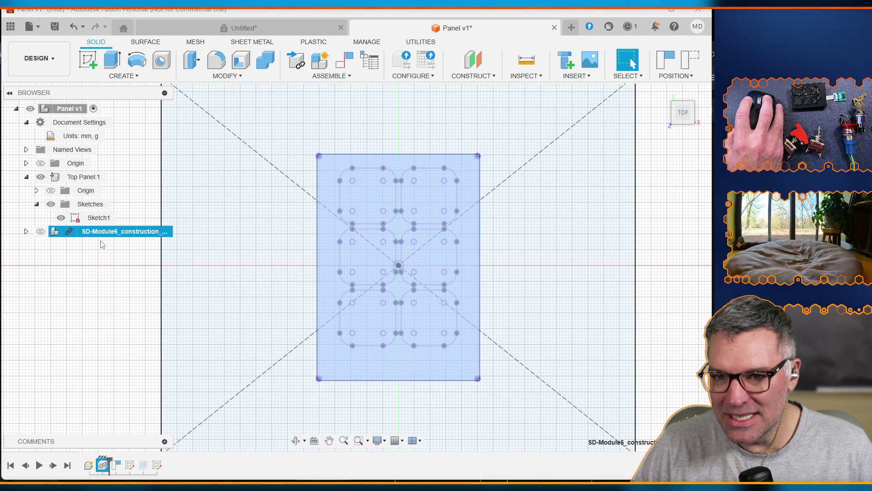
left_click(97, 218, "ctrl")
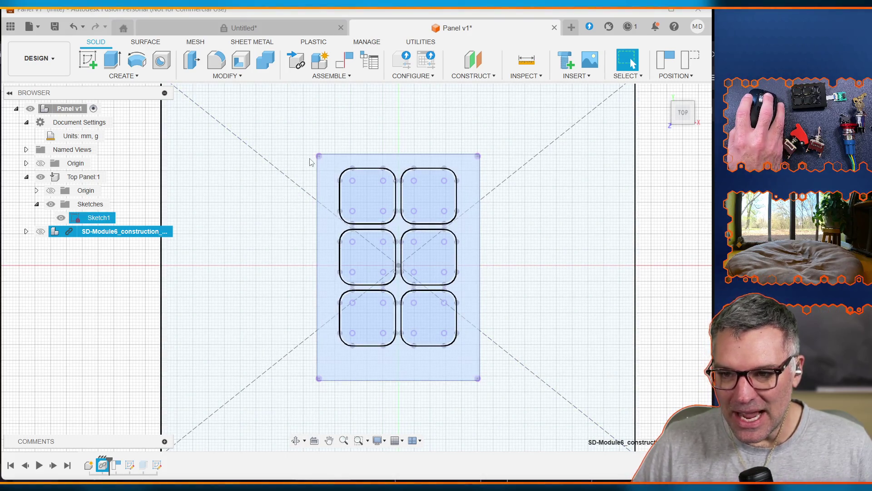
Move the selected SD-Module6 component 55 mm along the X axis
key("m")
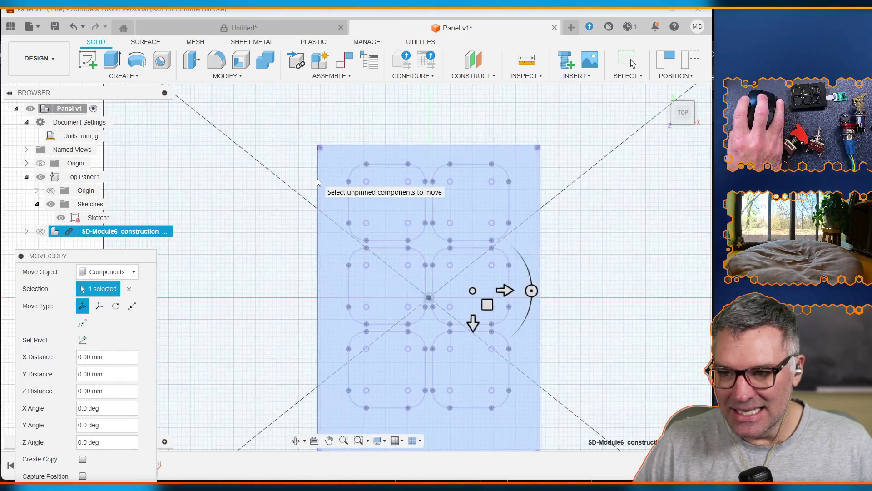
scroll(317, 178, "down", 3)
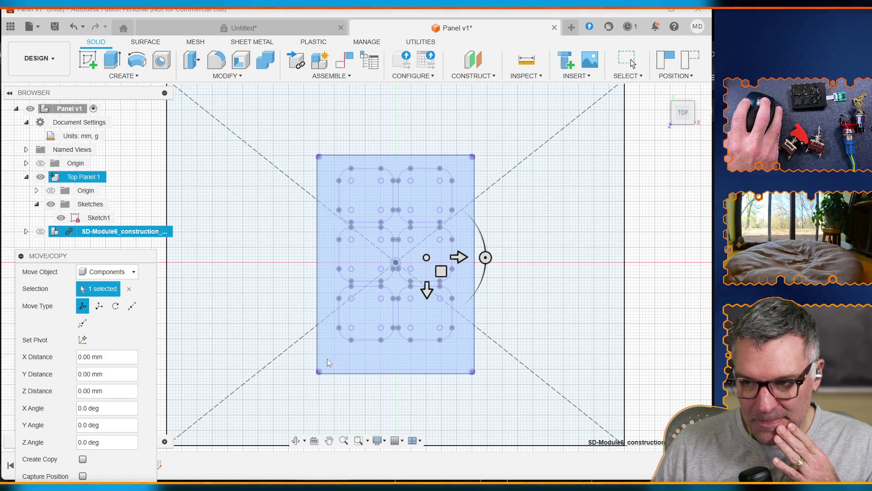
left_click_drag(458, 258, 627, 248)
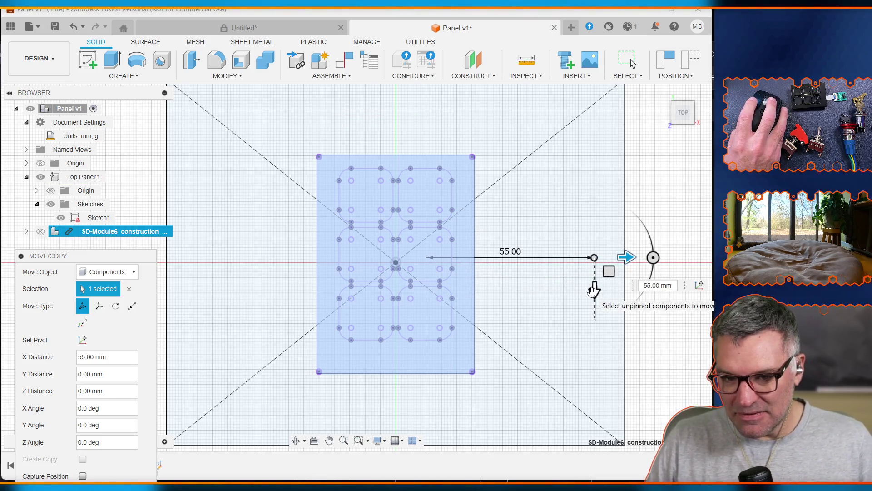
key("Escape")
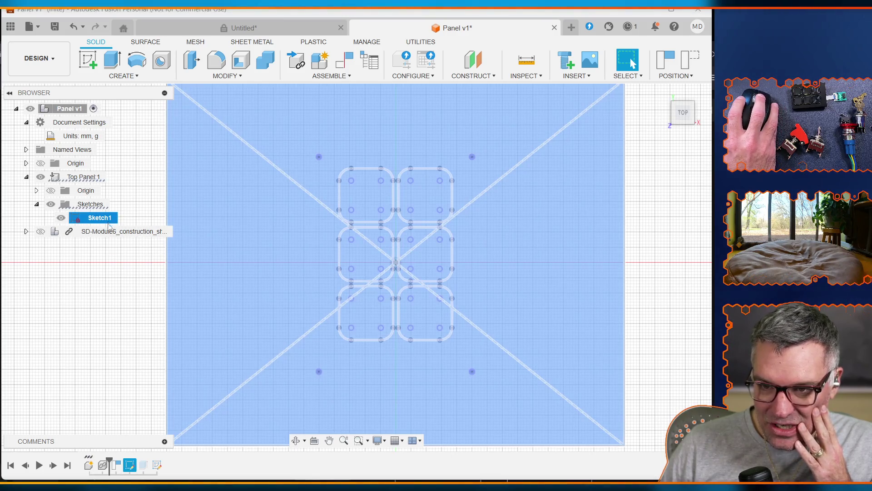
Show the SD-Module6 body, toggle its visibility to compare positions, then select the panel's top face
left_click(109, 231)
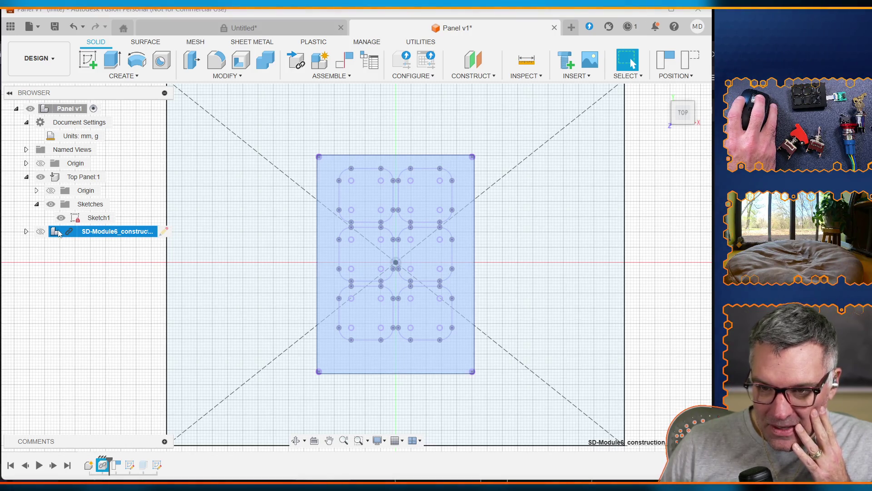
key("v")
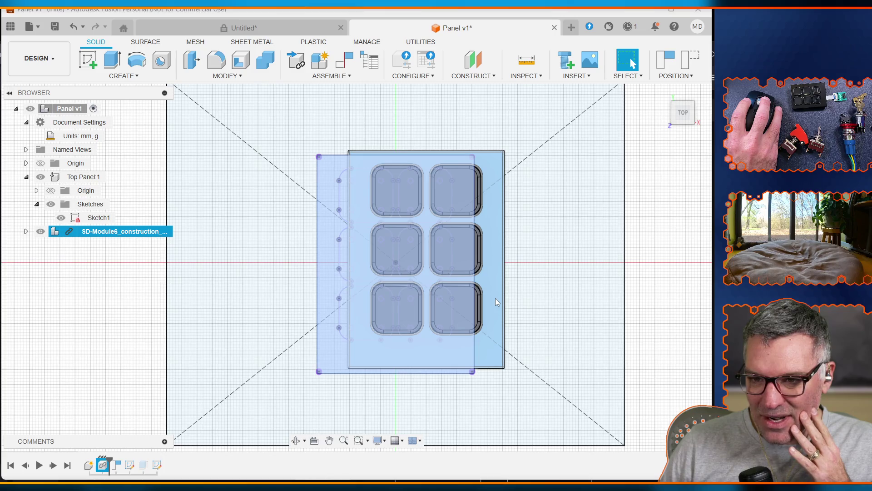
left_click(40, 231)
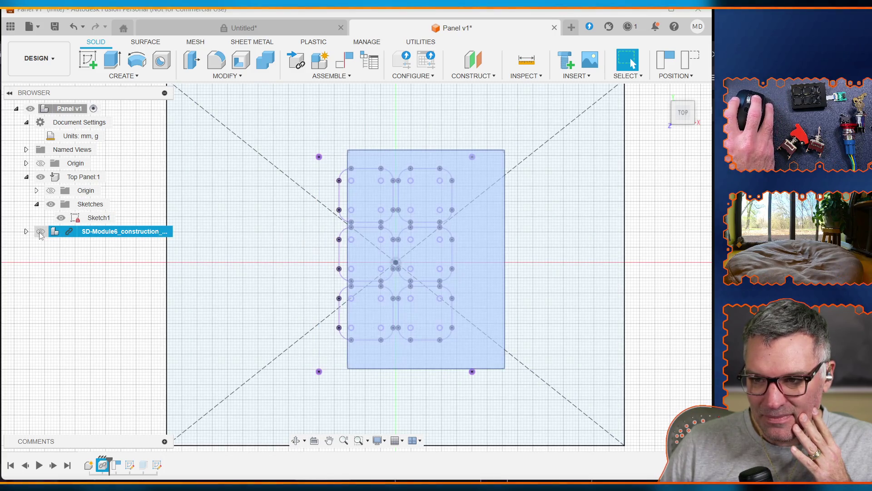
left_click(39, 232)
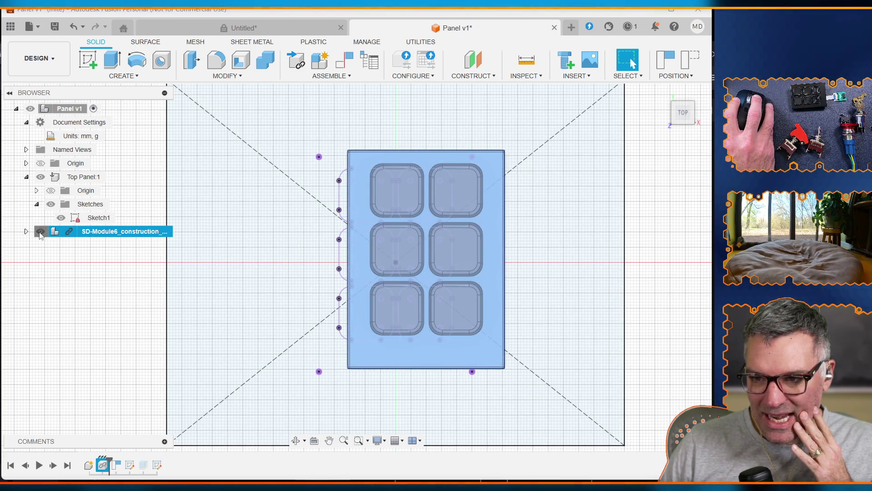
left_click(40, 232)
left_click(39, 232)
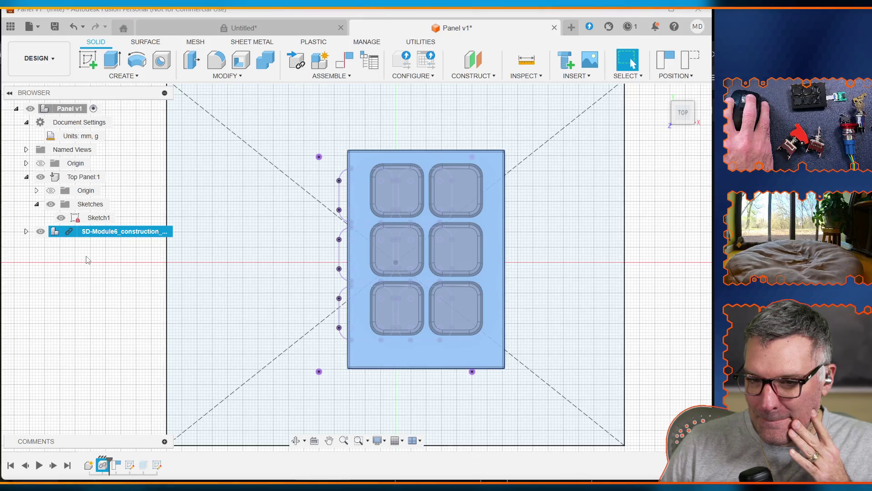
left_click(90, 268)
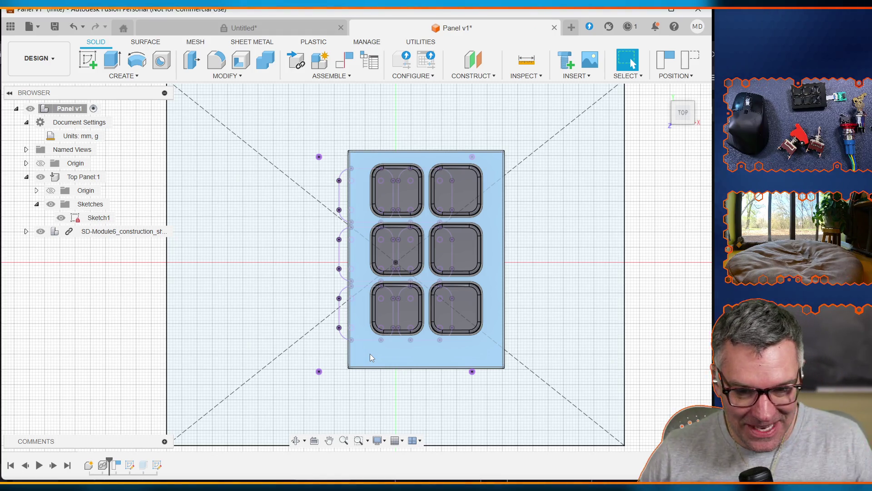
left_click(370, 354)
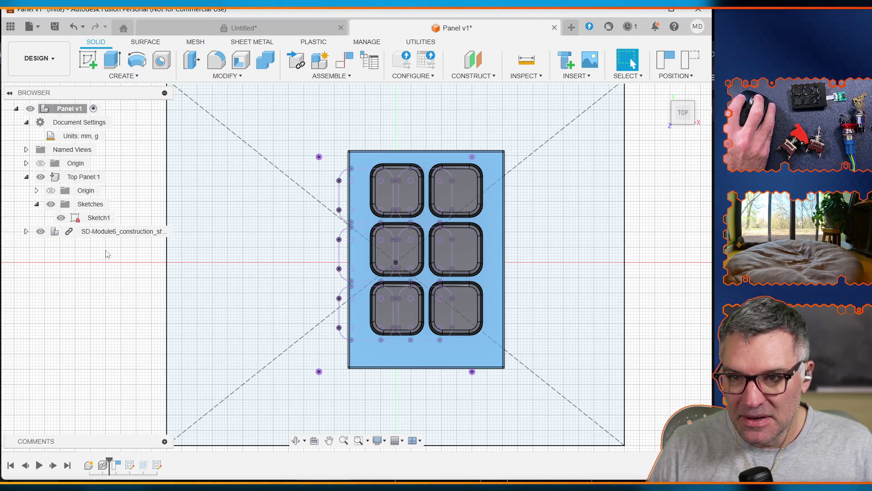
Save the design as Panel v2 with the 'User Saved' description and show the project files
left_click(56, 27)
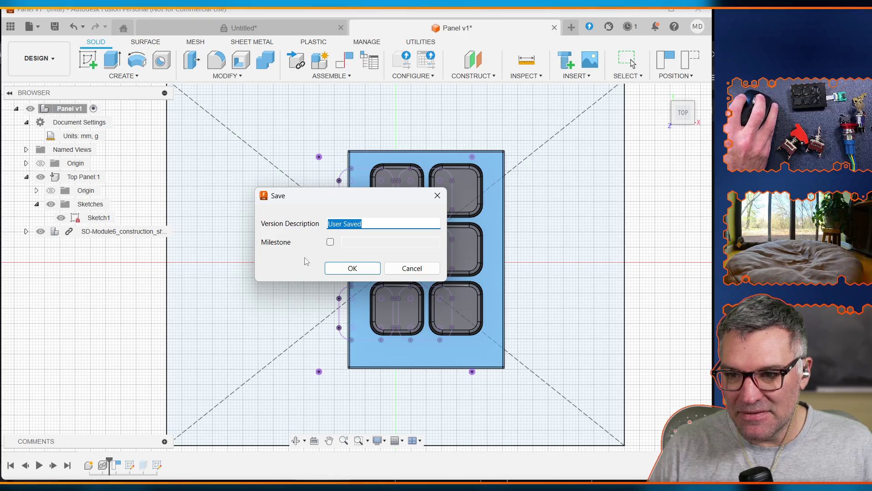
left_click(346, 269)
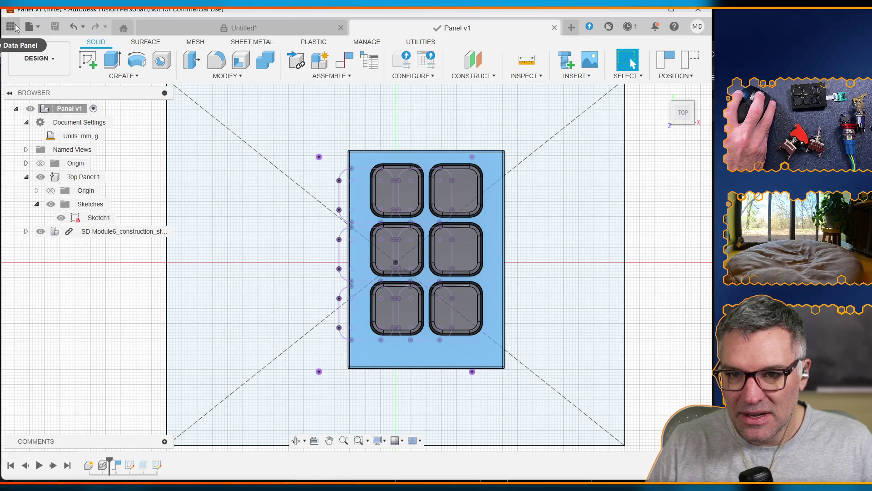
left_click(12, 27)
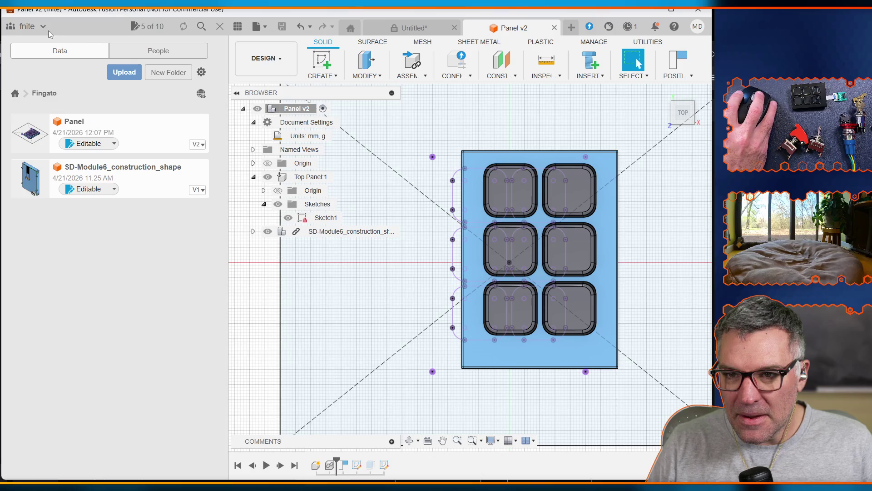
Check the 5 of 10 editable document limit and go to the editable documents list
left_click(157, 27)
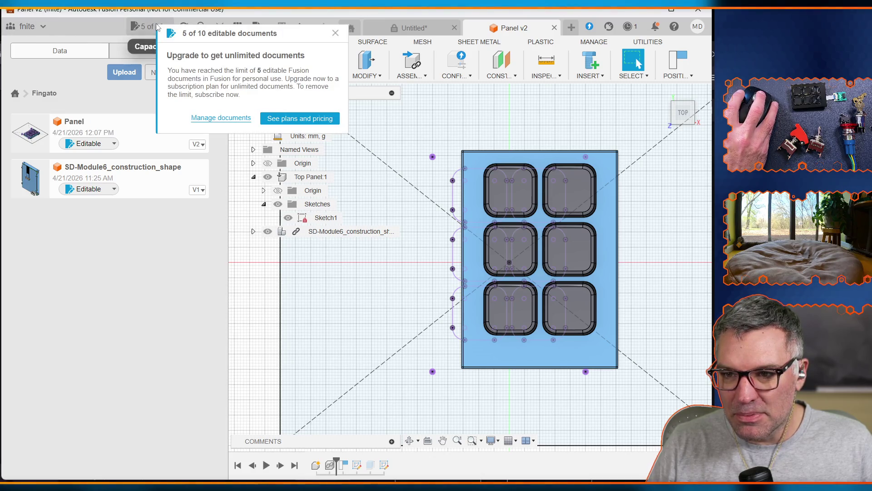
left_click(336, 33)
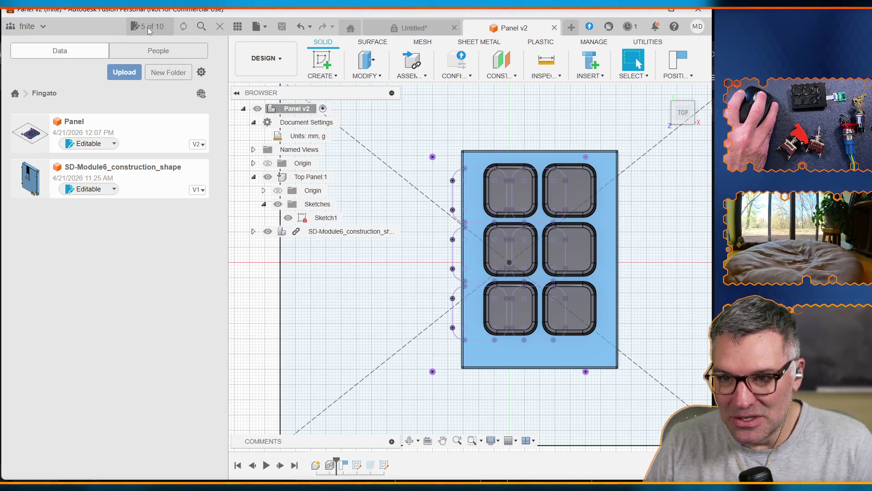
left_click(267, 29)
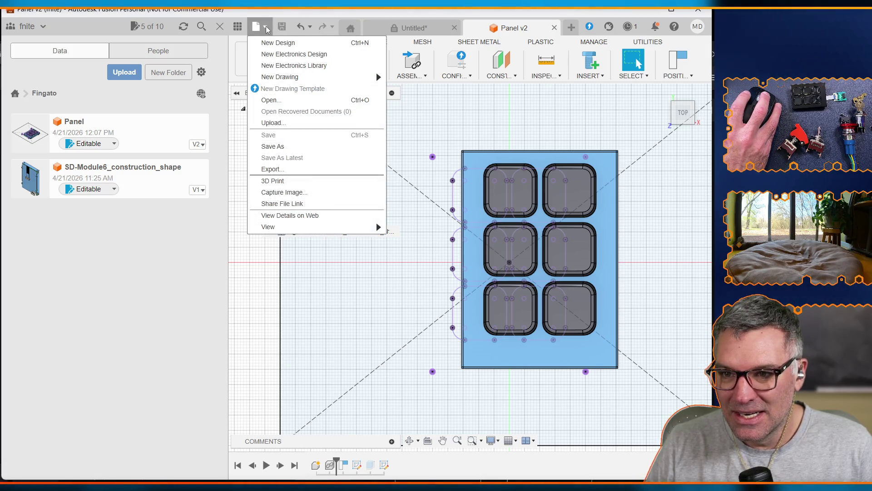
left_click(267, 29)
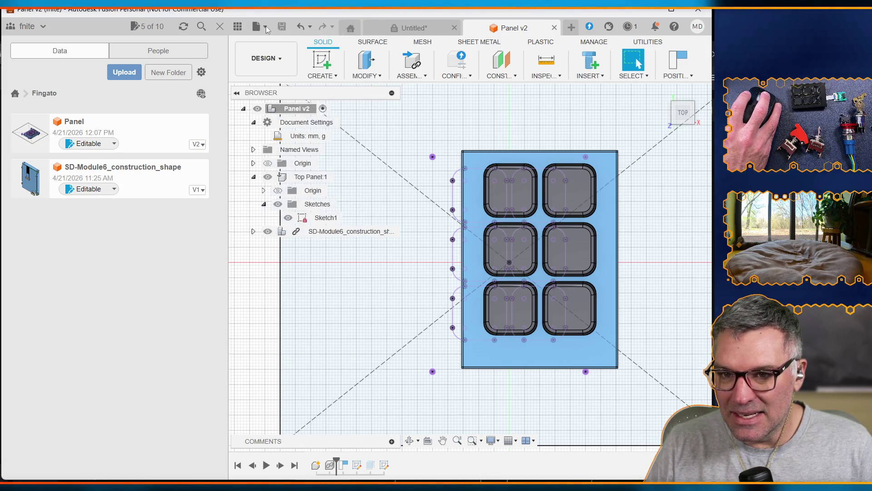
left_click(36, 29)
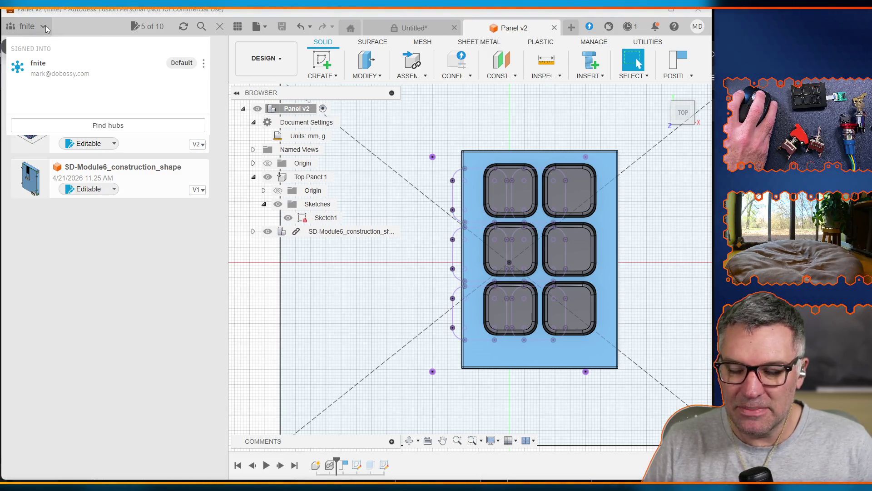
left_click(133, 28)
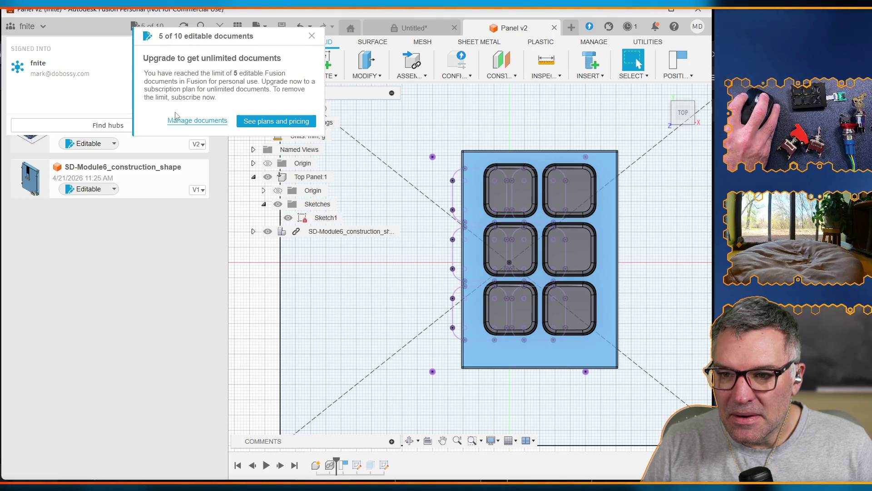
left_click(187, 121)
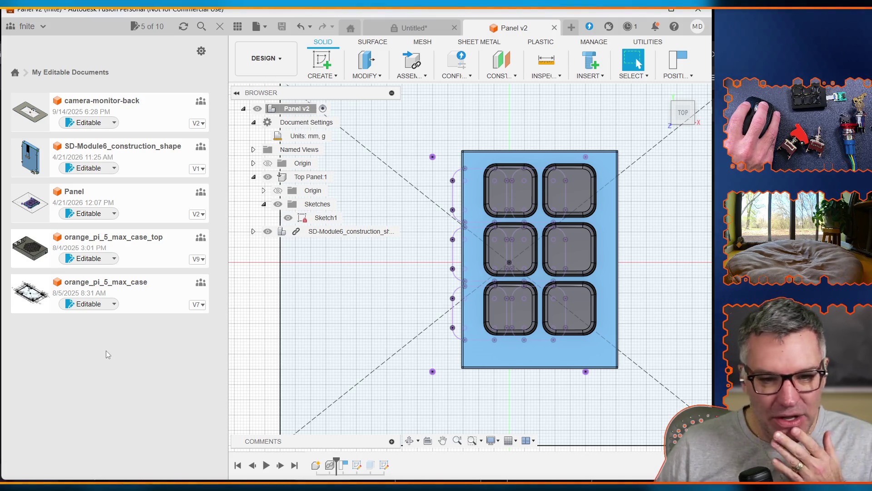
Make SD-Module6_construction_shape Read-Only, leaving 4 of 10 editable documents
left_click(114, 168)
left_click(109, 196)
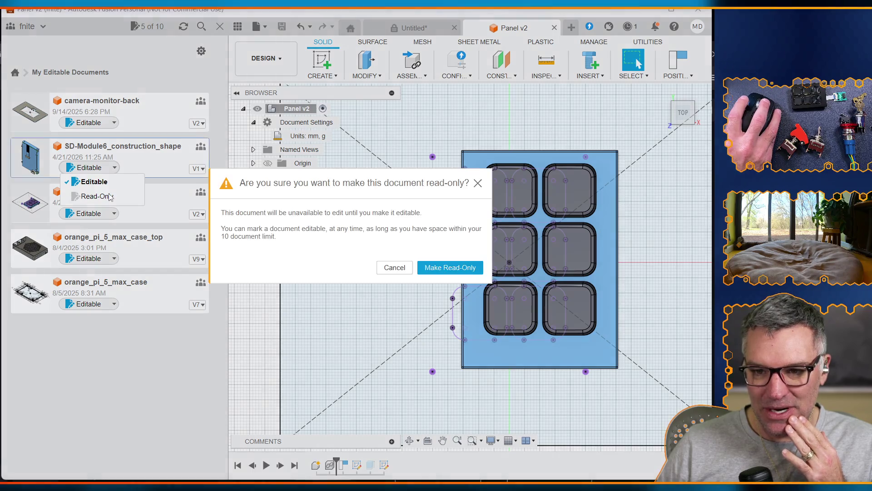
left_click(437, 268)
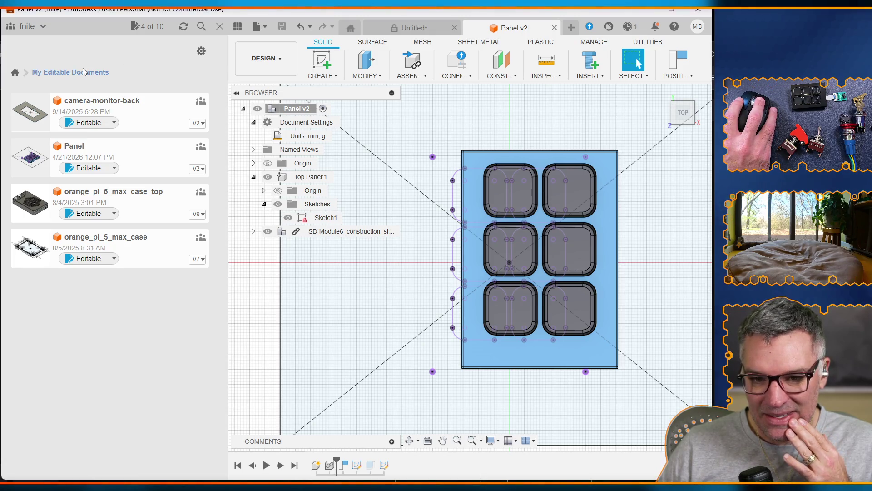
Browse the all-projects overview with Libraries and Samples, then select the blue panel body
left_click(15, 72)
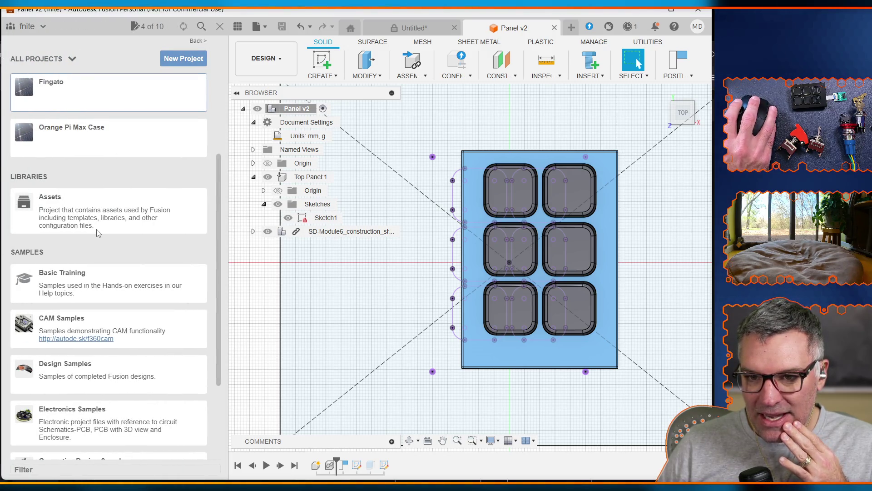
scroll(116, 154, "down", 3)
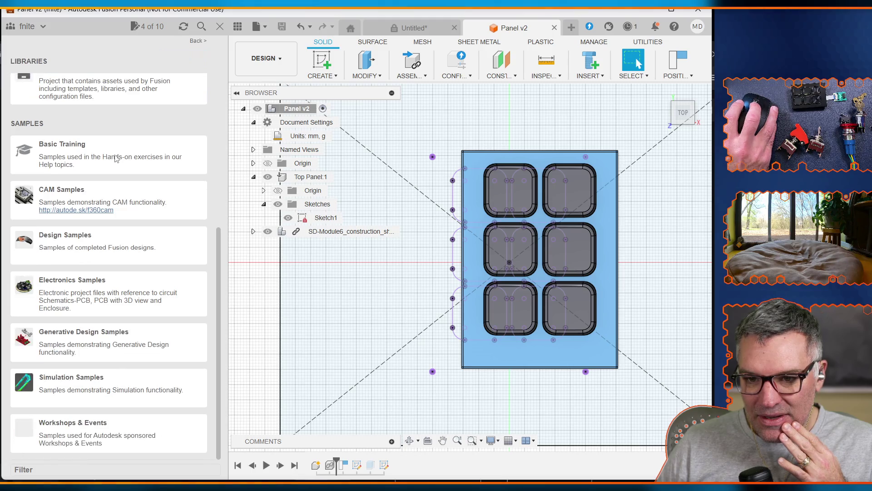
scroll(116, 162, "up", 6)
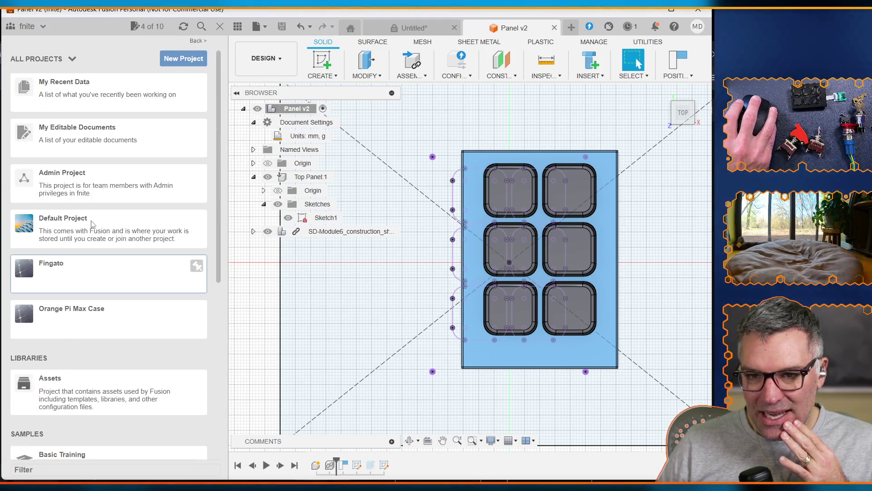
scroll(99, 223, "down", 1)
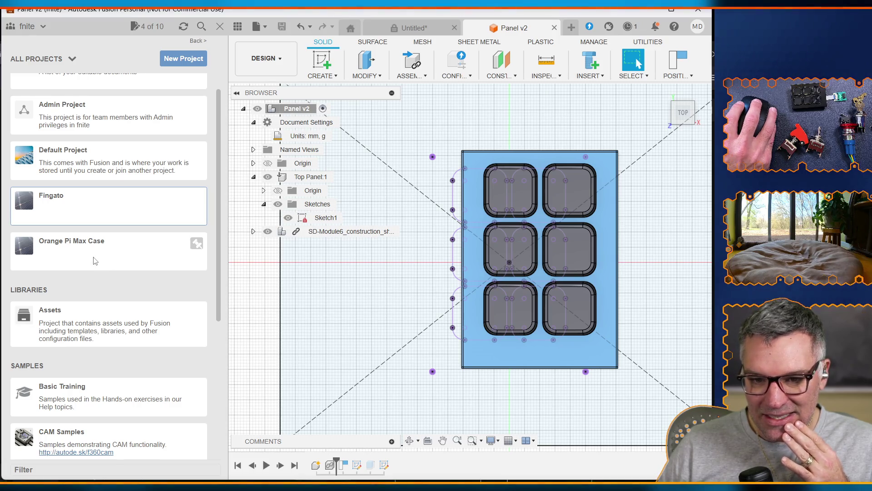
scroll(100, 259, "up", 2)
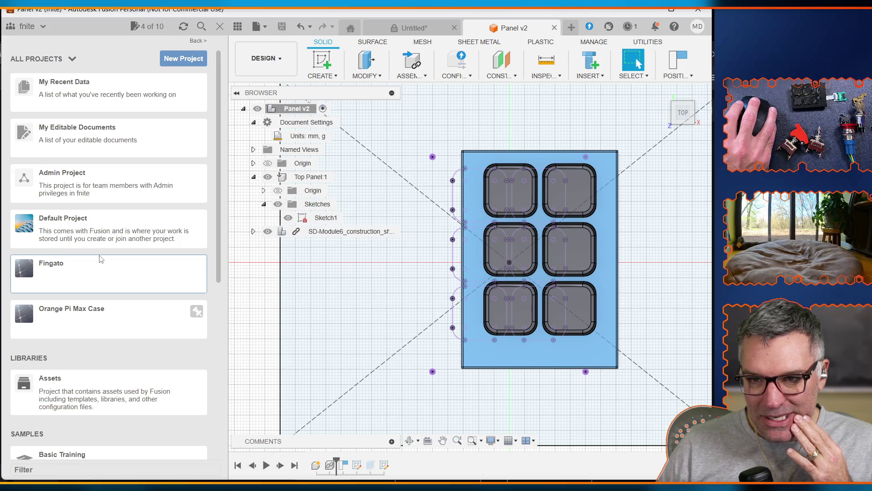
scroll(101, 259, "down", 3)
scroll(101, 259, "up", 3)
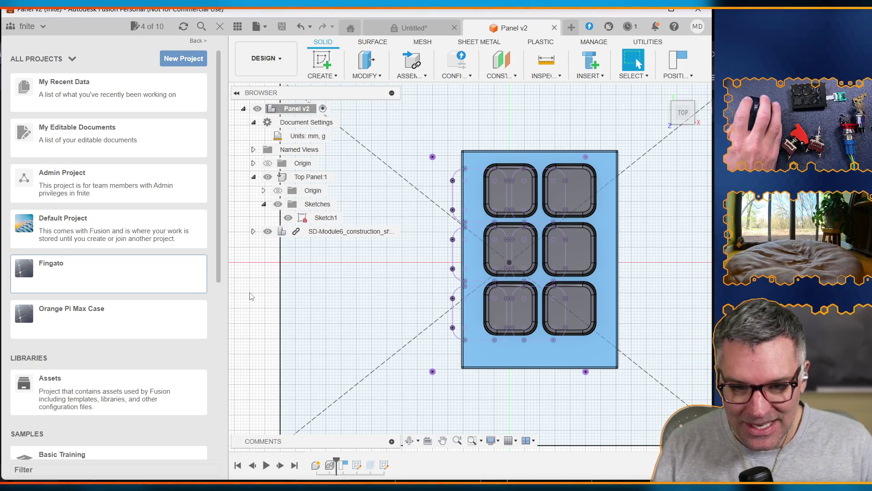
scroll(593, 301, "down", 5)
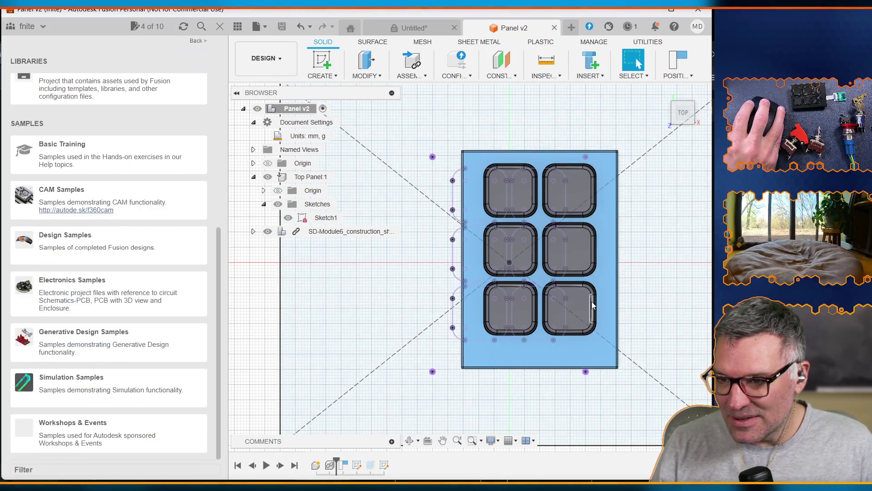
scroll(576, 301, "up", 2)
scroll(580, 298, "down", 3)
left_click(598, 307)
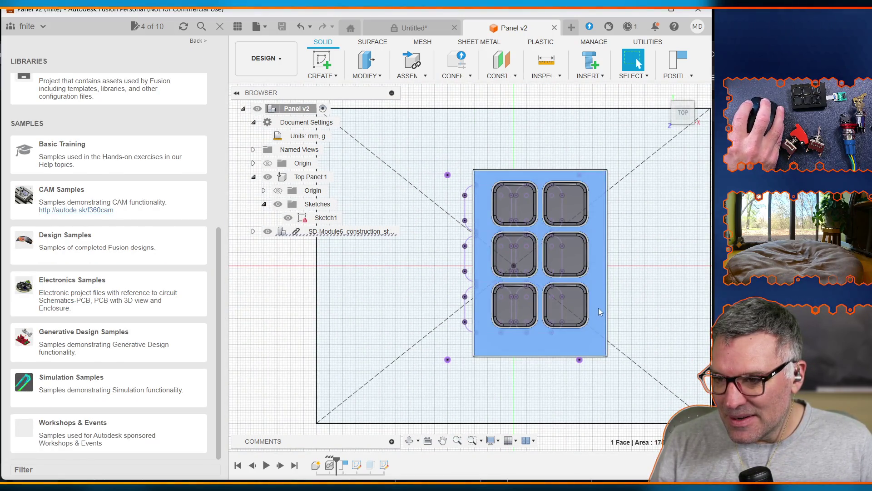
Hide the panel component to expose Sketch1 and start editing the sketch
left_click_drag(594, 311, 714, 309)
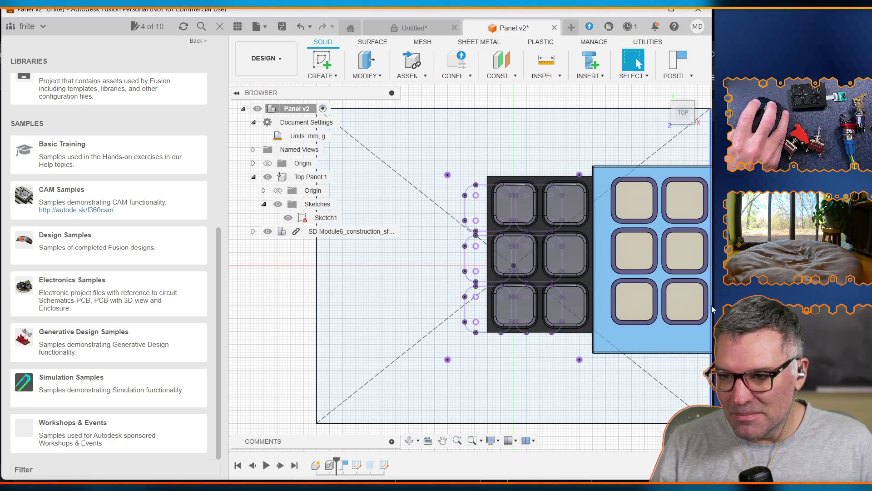
key("ctrl+z")
key("v")
key("v")
key("v")
key("v")
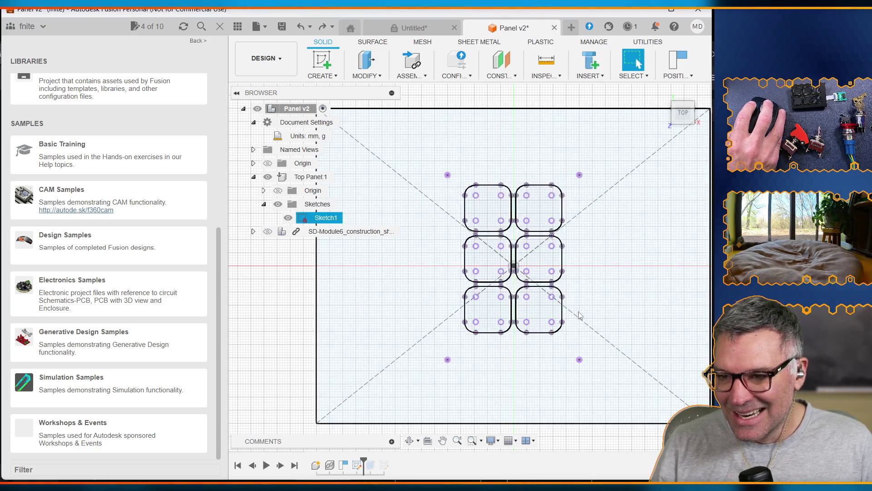
double_click(580, 315)
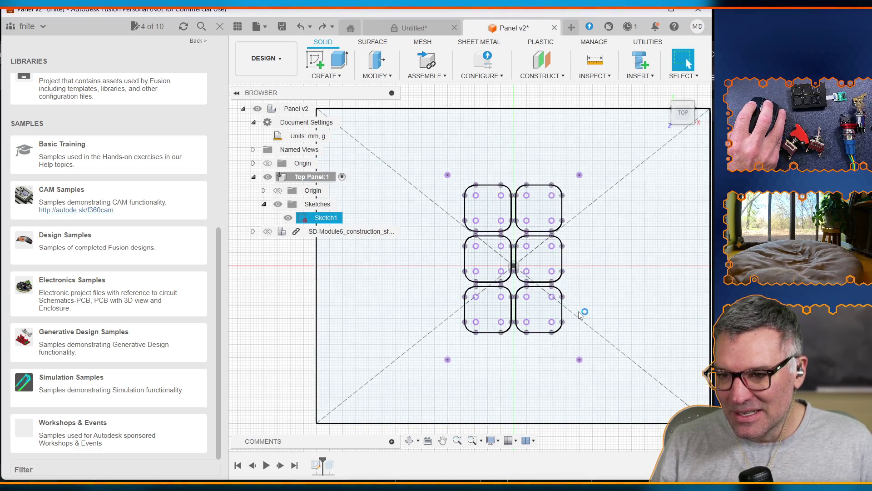
Select the rounded-square cutouts and the diagonal construction line in Sketch1
double_click(529, 282)
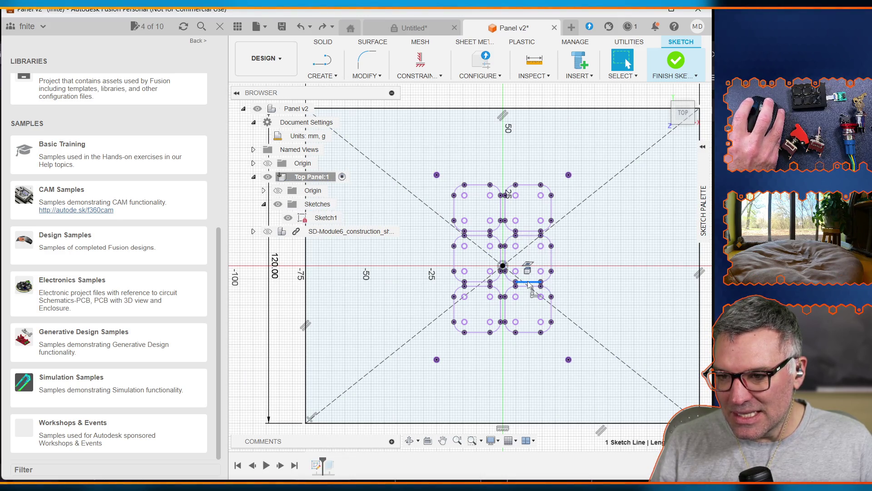
left_click(525, 287, "ctrl")
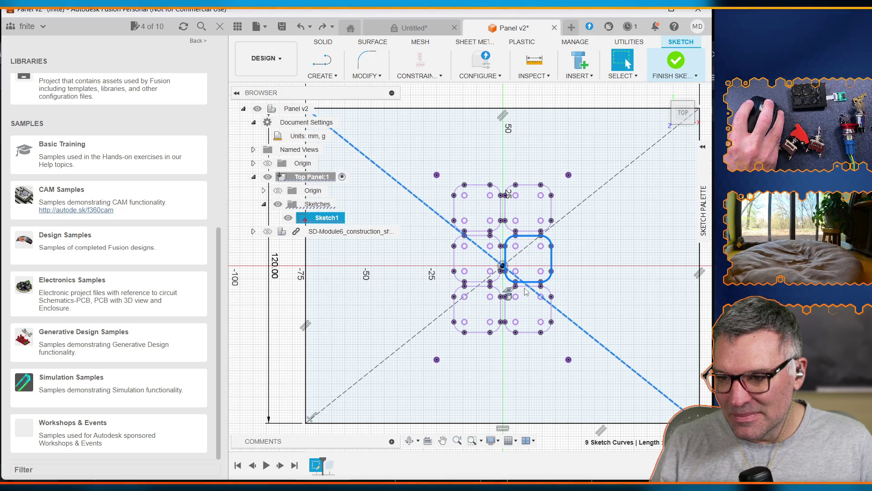
double_click(525, 286, "ctrl")
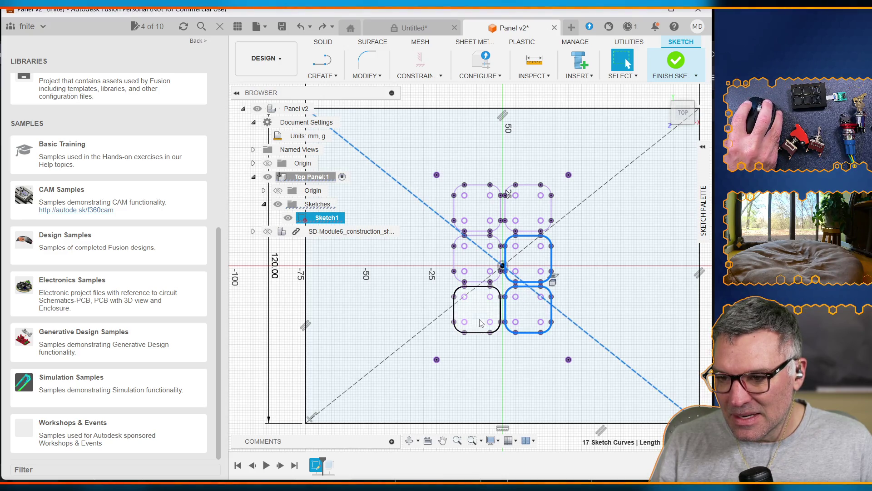
double_click(477, 333, "ctrl")
double_click(472, 282, "ctrl")
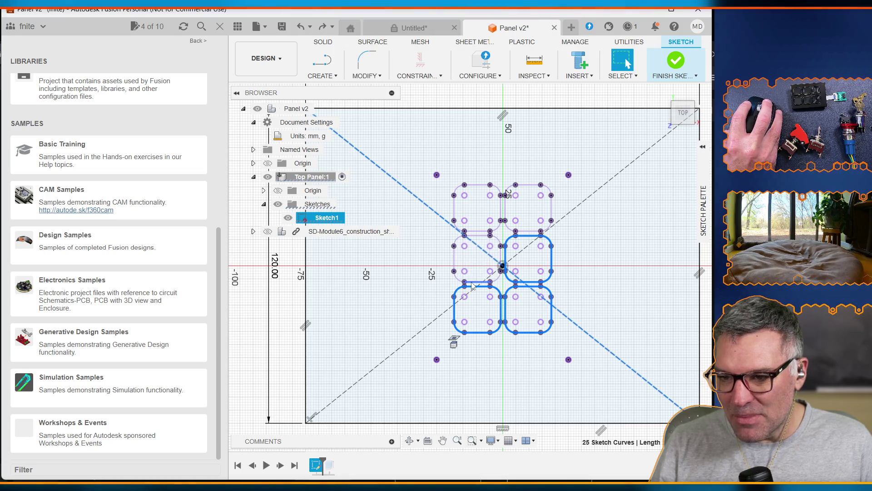
double_click(499, 190, "ctrl")
double_click(530, 186, "ctrl")
left_click(530, 186, "ctrl")
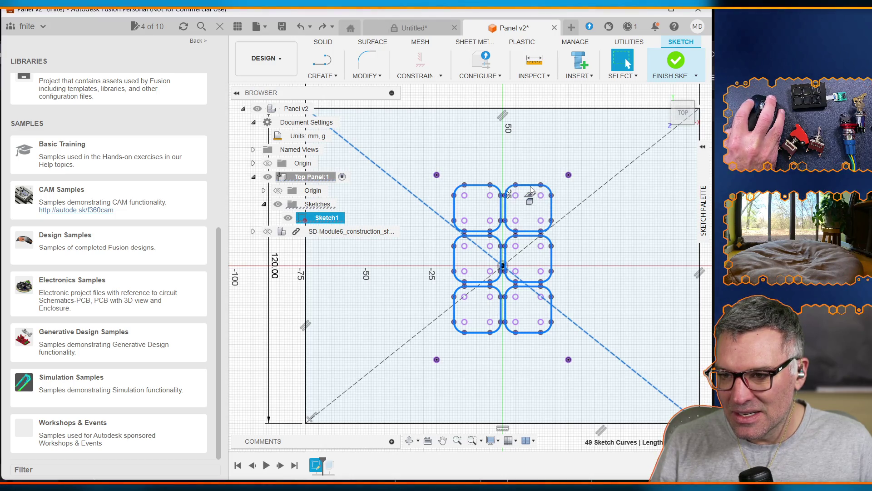
key("l")
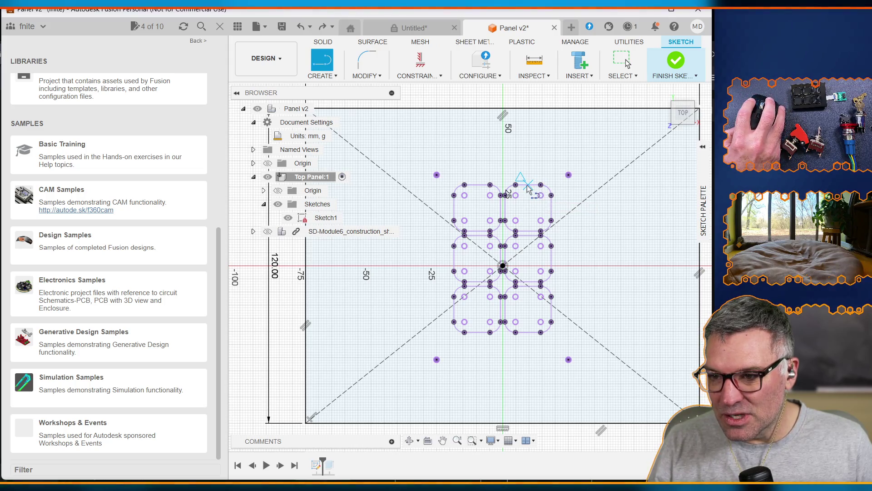
key("Escape")
double_click(477, 185)
double_click(536, 186, "shift")
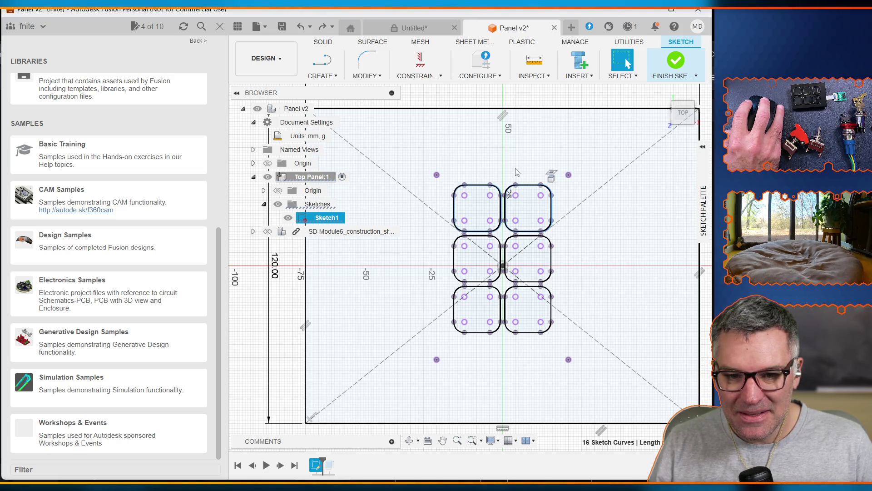
Return the square cutout pattern to its unconfirmed preview and start the Line tool, zoomed in
key("ctrl+z")
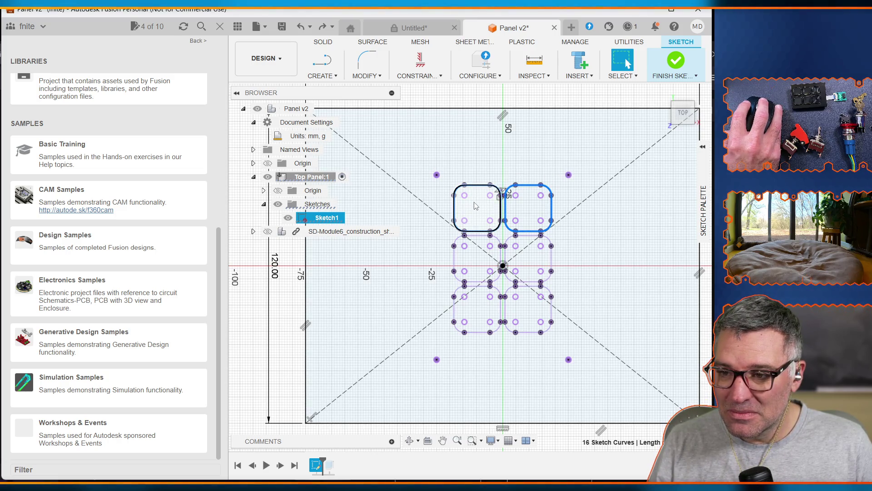
key("Return")
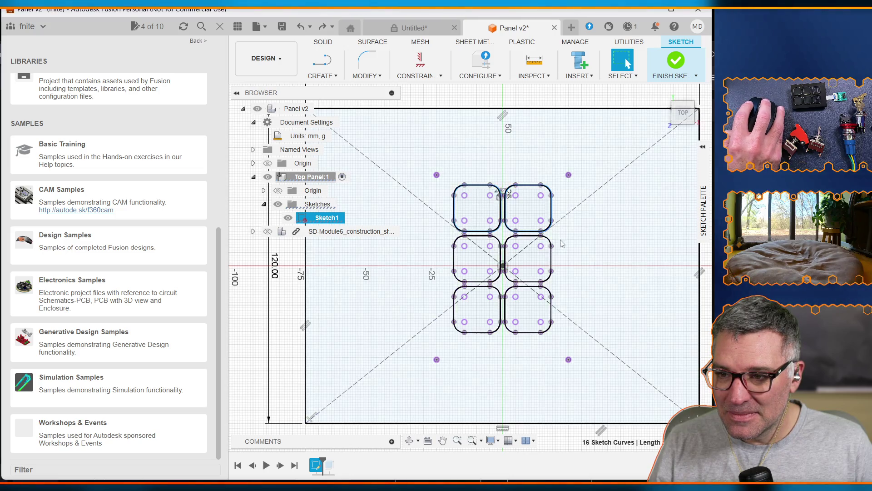
key("ctrl+z")
scroll(525, 197, "down", 3)
key("l")
scroll(525, 194, "up", 4)
scroll(549, 259, "up", 2)
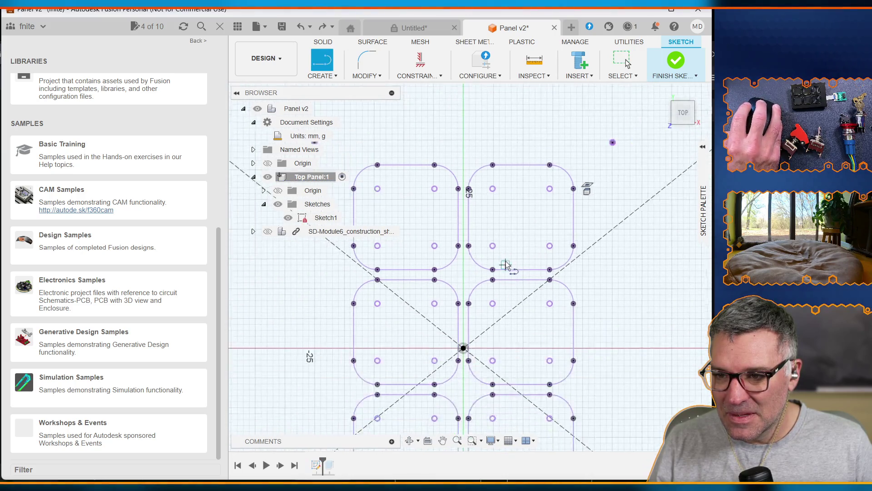
scroll(491, 254, "down", 2)
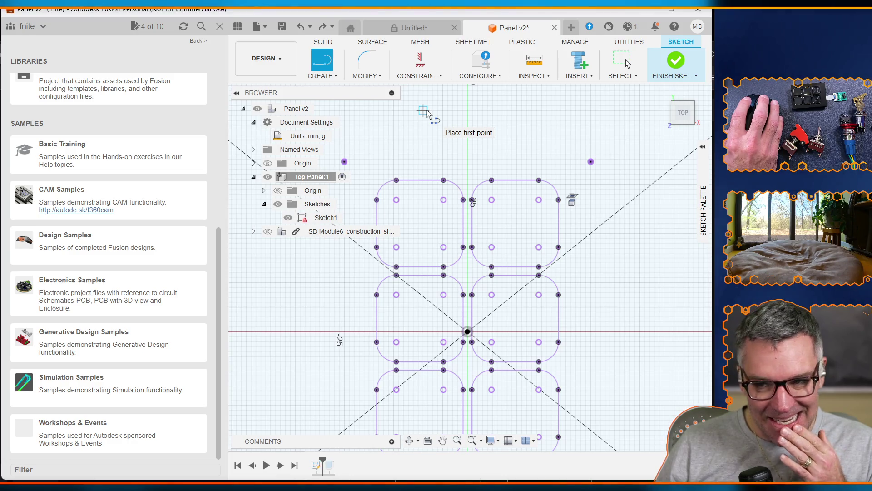
scroll(473, 136, "up", 2)
scroll(473, 230, "down", 5)
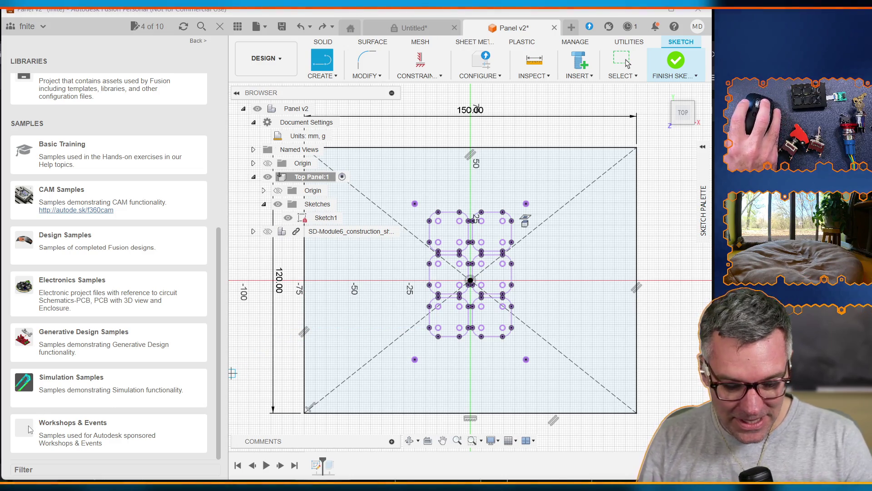
Minimize the Excalidraw whiteboard and shift the Fusion window down-left to see the whole panel sketch
key("alt+Tab")
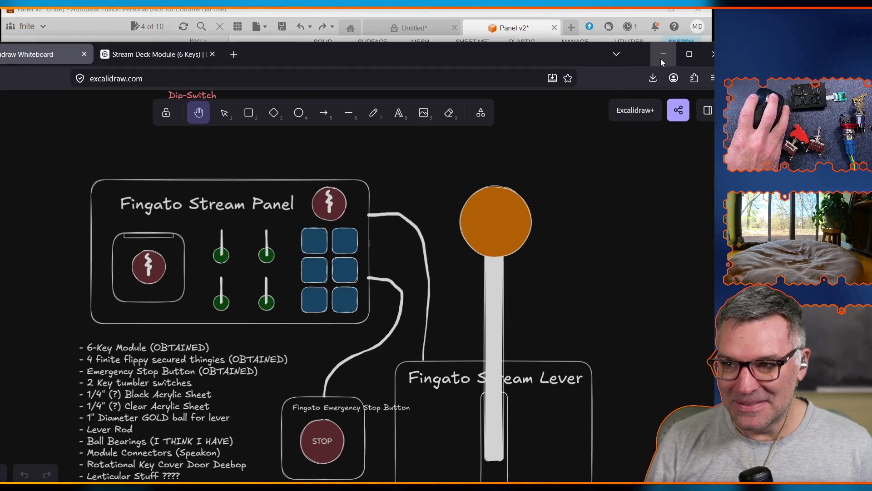
left_click(662, 61)
left_click_drag(612, 12, 559, 45)
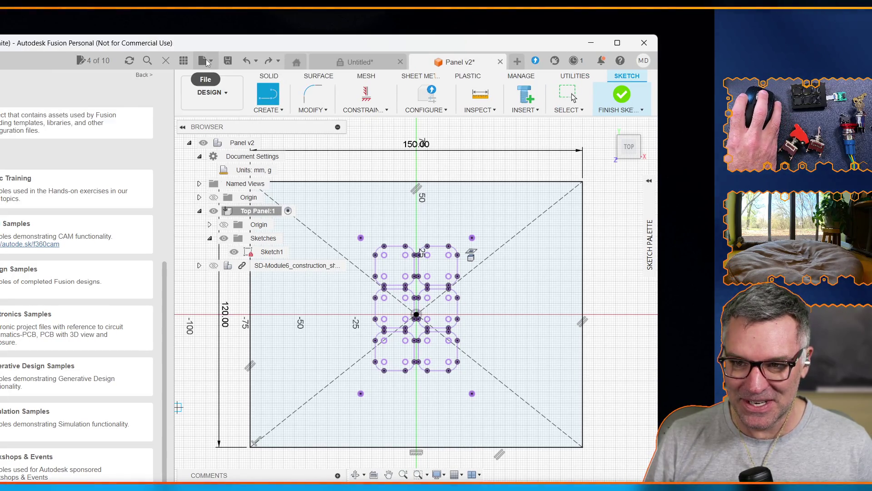
Quit Fusion, saving Panel v2, discarding Untitled, pausing jobs and postponing the update
left_click(644, 42)
left_click(313, 293)
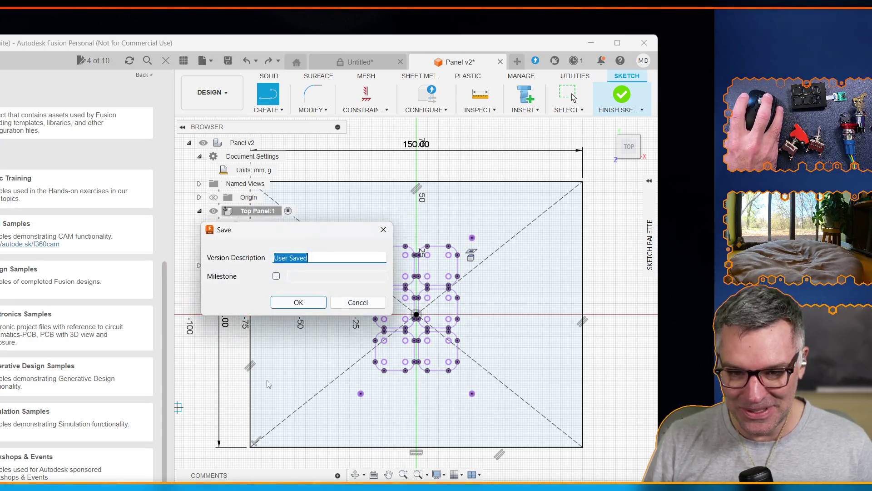
left_click(289, 303)
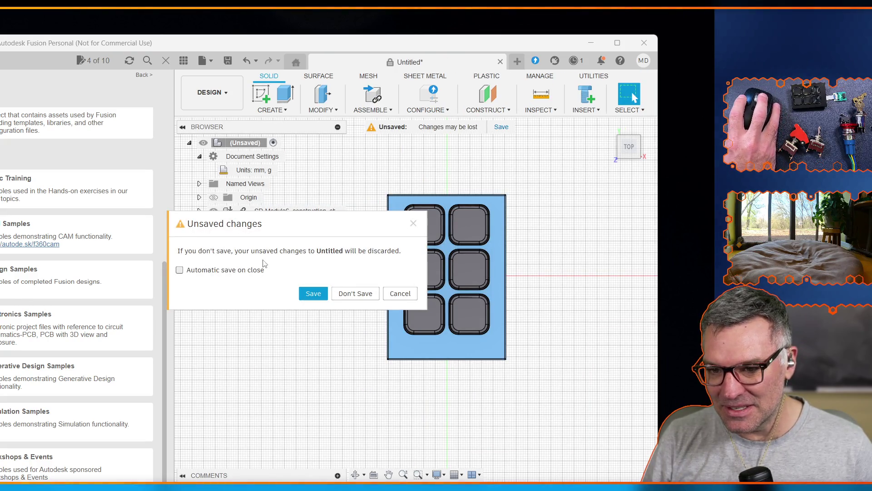
left_click(350, 294)
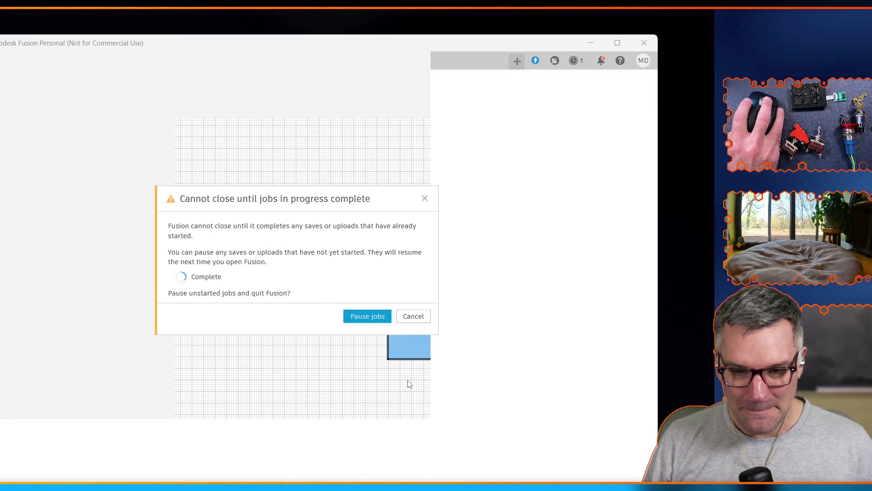
left_click(381, 319)
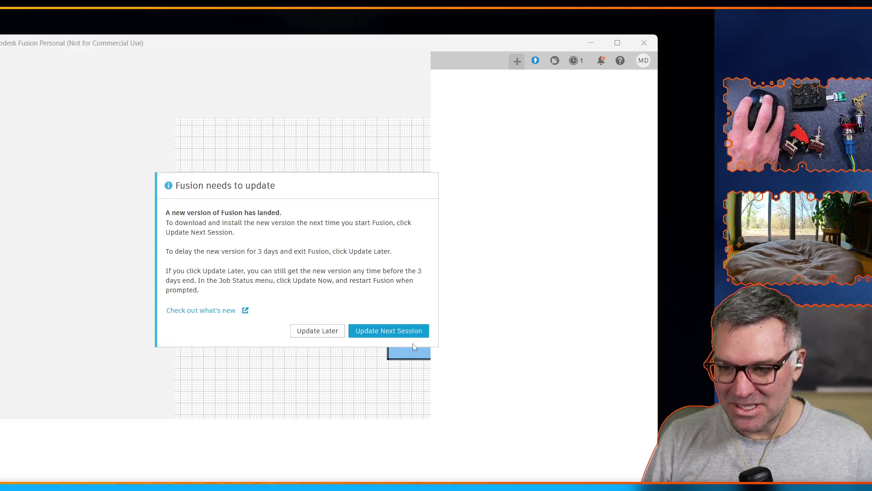
left_click(368, 327)
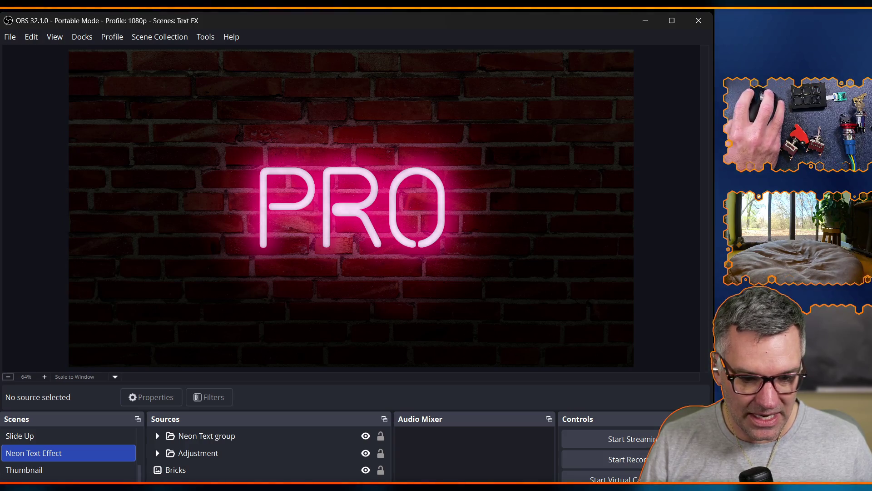
Scroll the OBS Scenes list up and back down to Neon Text Effect
scroll(76, 471, "up", 5)
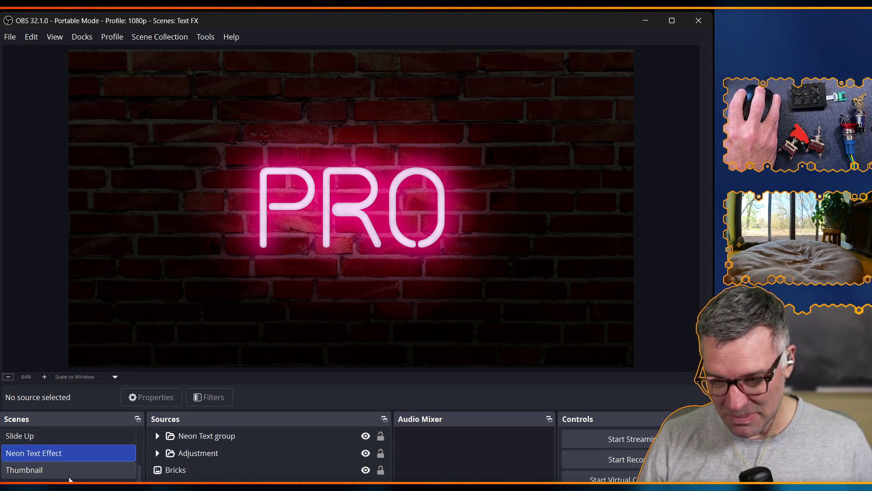
scroll(67, 472, "down", 5)
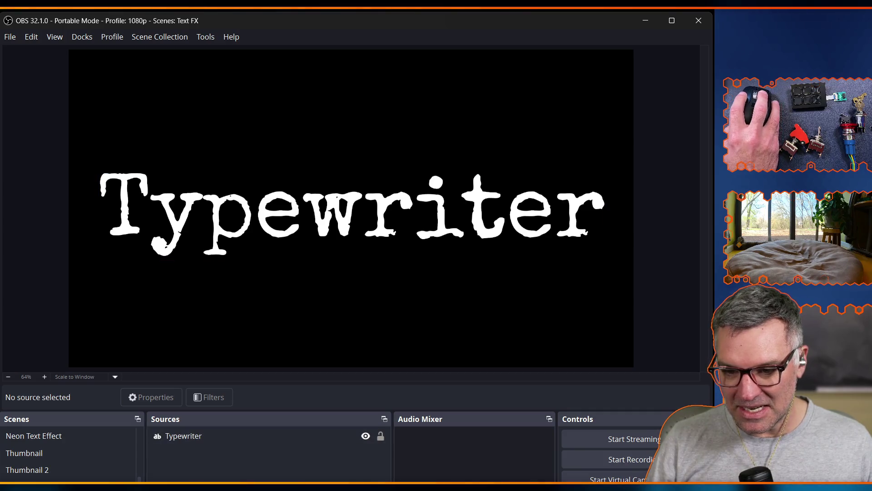
Replay the Typewriter text twice by hiding and showing it, then switch to the Jiggle scene
left_click(366, 436)
left_click(364, 436)
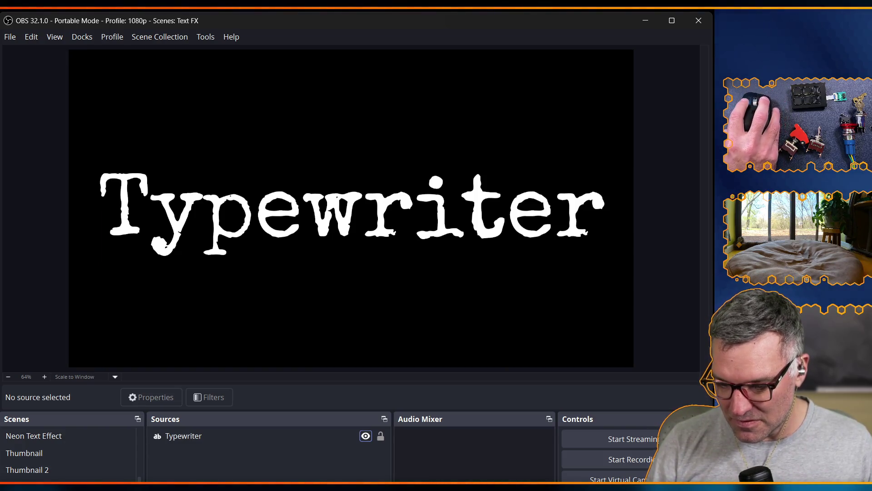
key("alt+Tab")
key("alt+Tab")
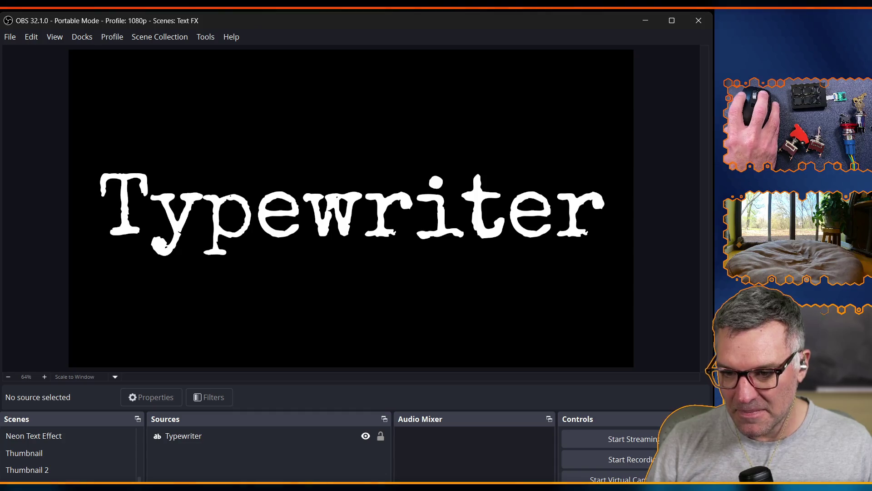
left_click(371, 437)
left_click(371, 437)
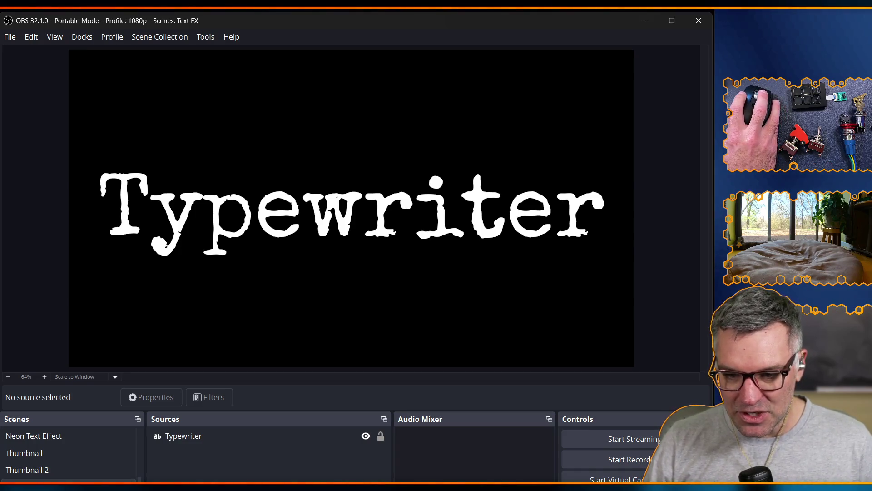
left_click(69, 481)
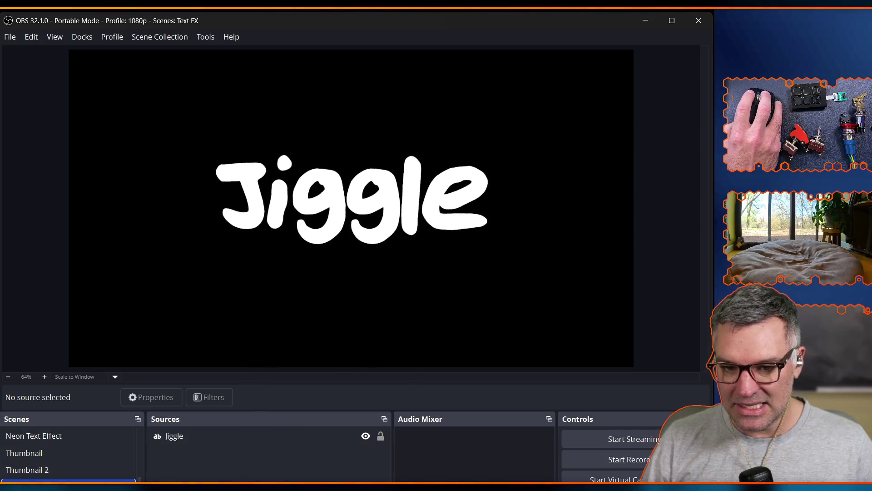
Open the Filters window for the Jiggle text source
left_click(198, 439)
right_click(198, 439)
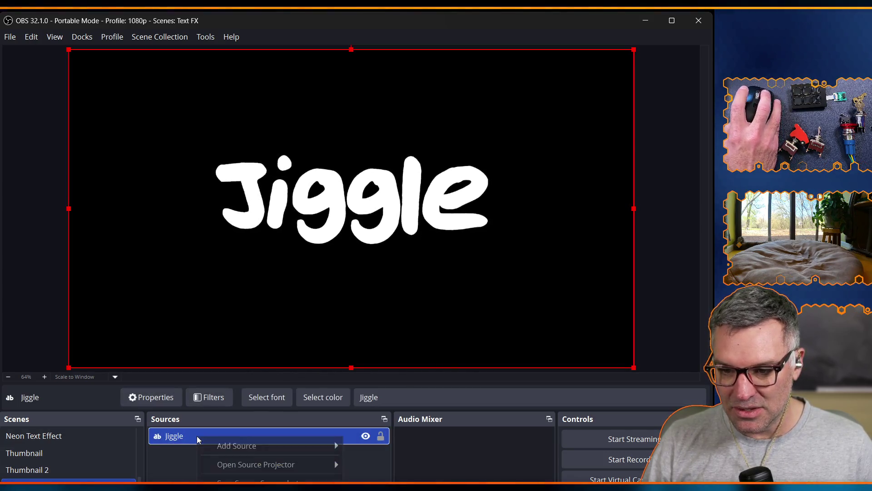
left_click(209, 397)
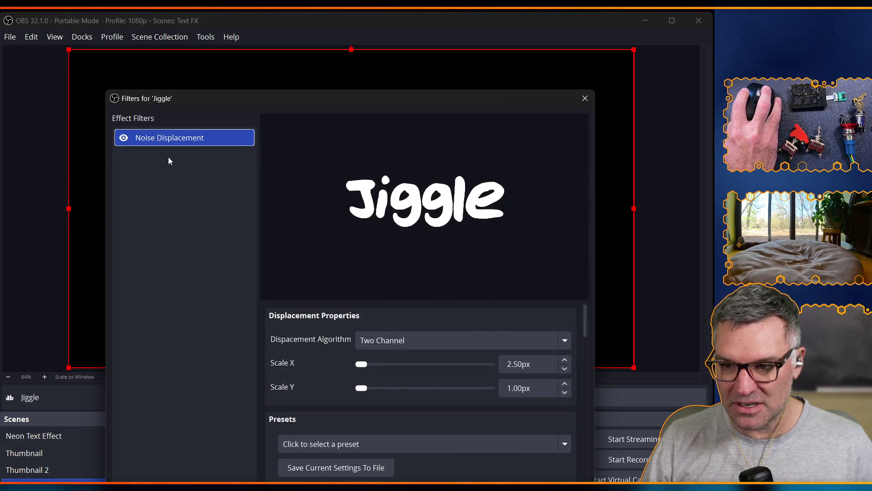
Set the Noise Displacement Scale X to 6.00px and close the Jiggle filters window
left_click(544, 364)
double_click(544, 363)
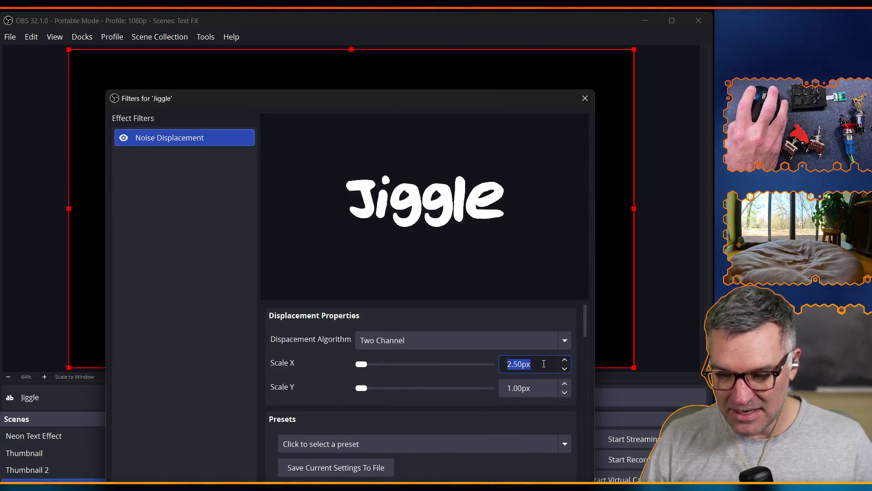
type("6")
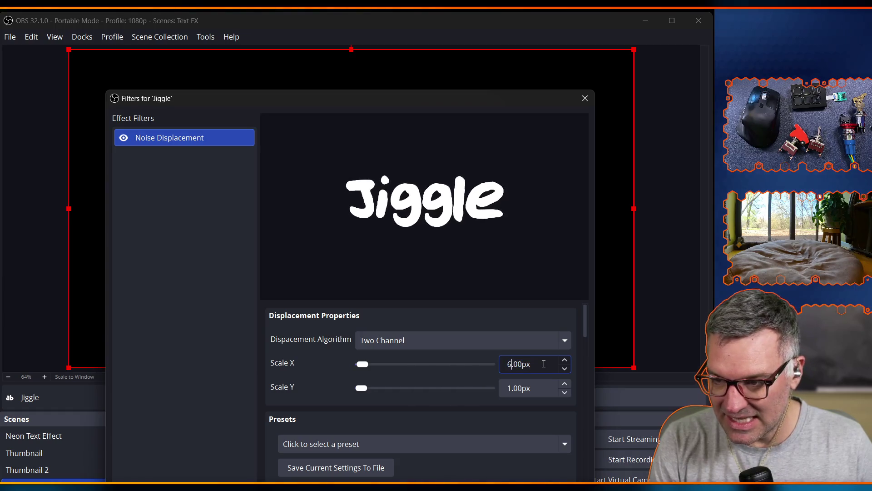
key("Tab")
left_click_drag(432, 102, 437, 488)
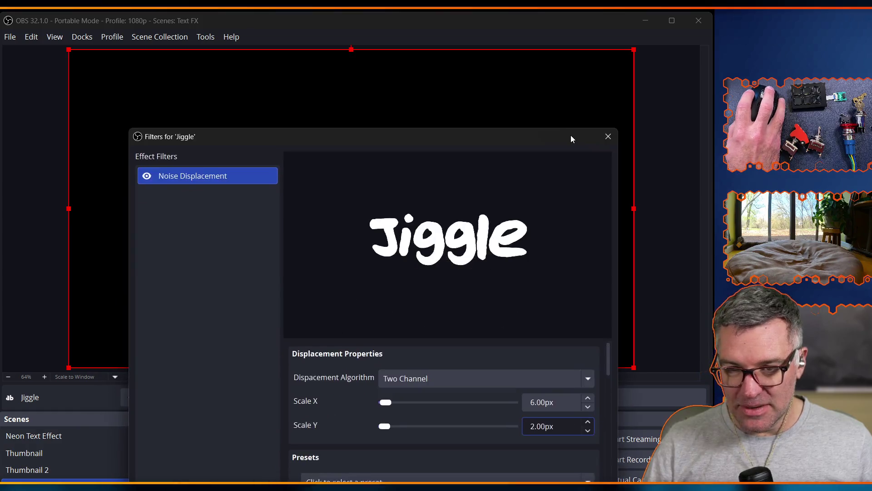
left_click_drag(571, 135, 572, 122)
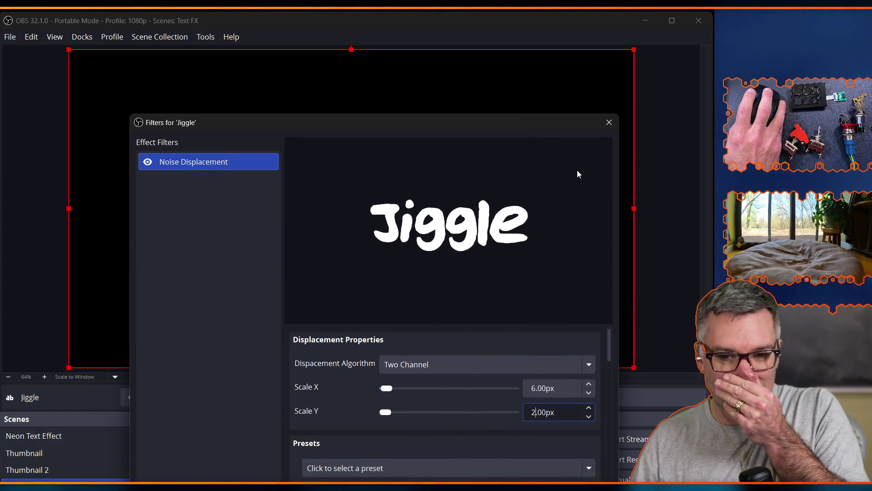
left_click(609, 124)
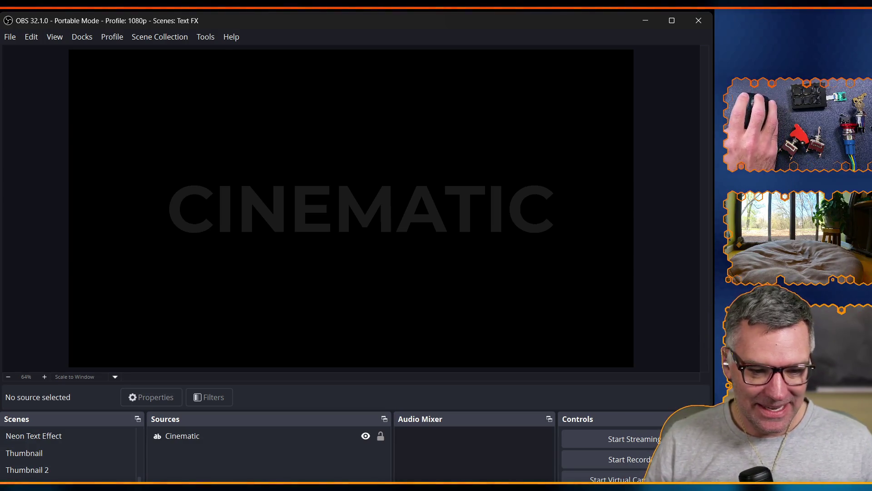
left_click(223, 437)
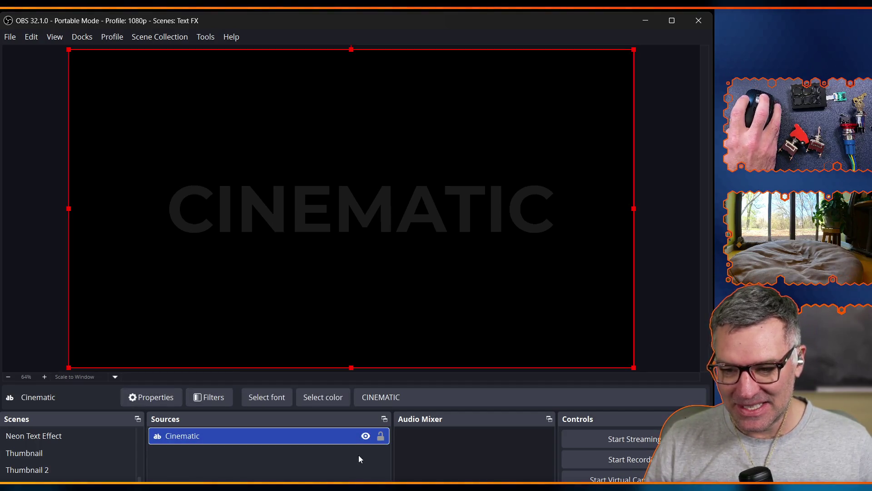
left_click(350, 470)
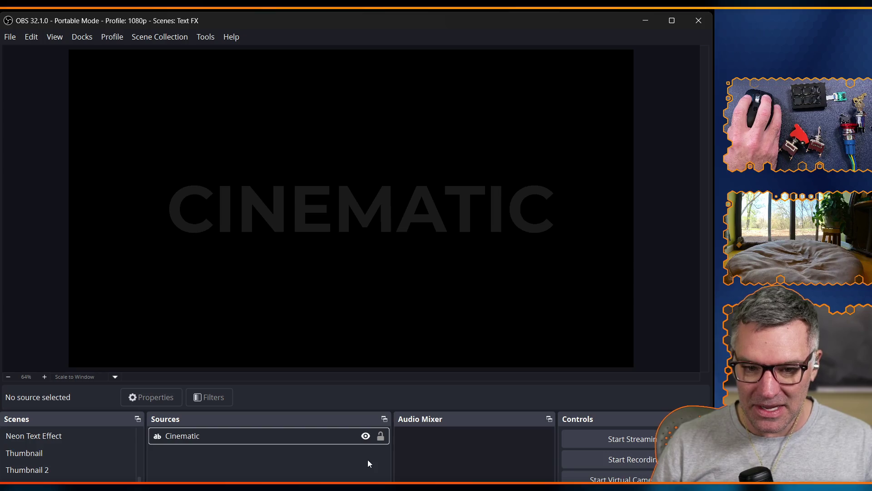
Open the Cinematic source's filters, move the dialog down, then close it with Escape
right_click(308, 435)
left_click(355, 480)
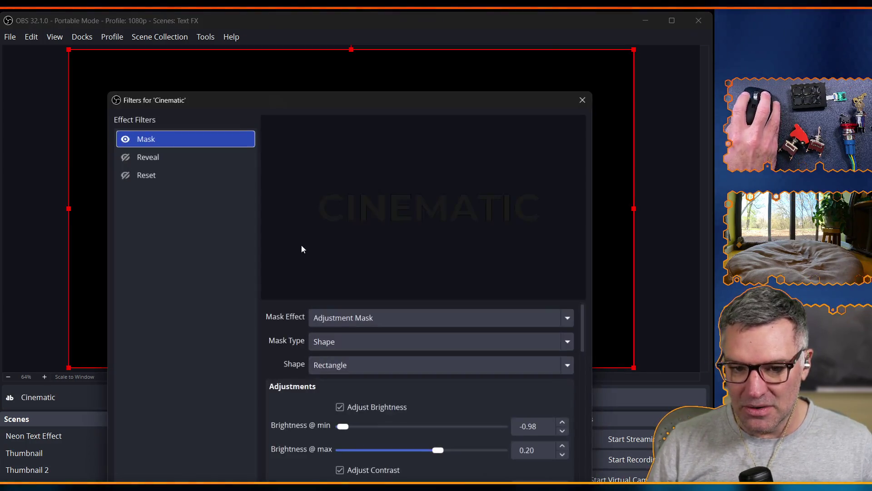
left_click_drag(274, 100, 353, 435)
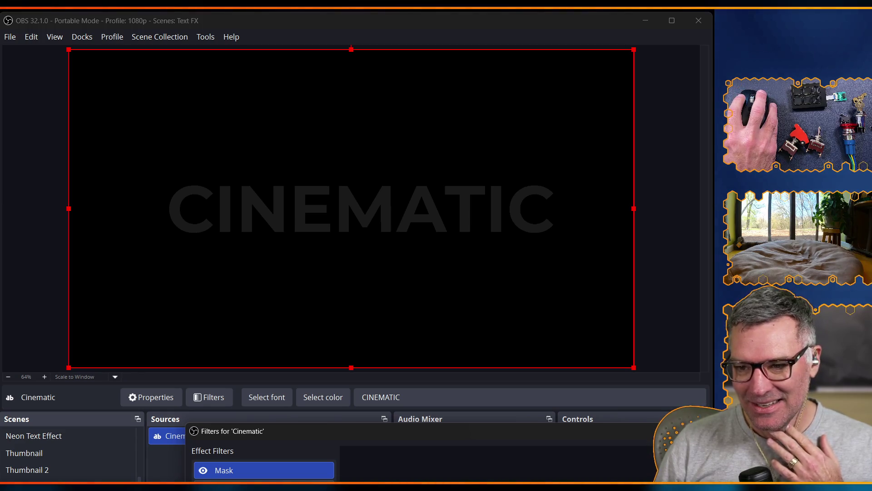
left_click(14, 323)
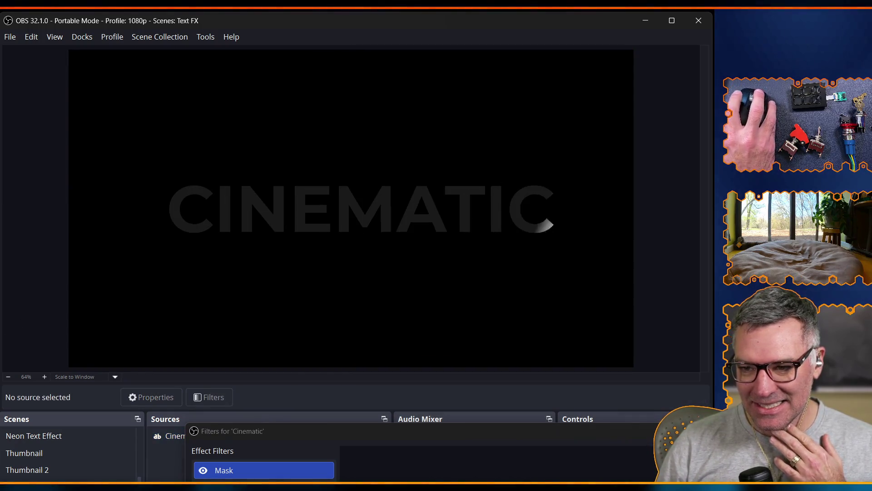
left_click(218, 472)
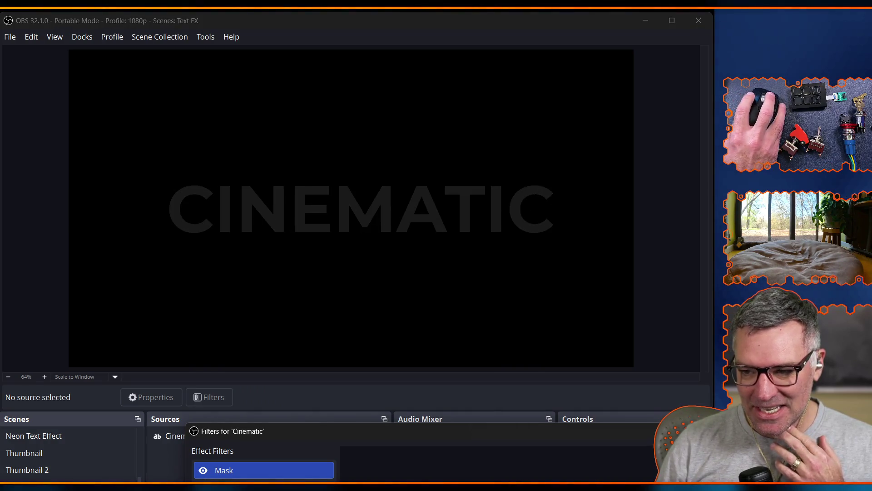
key("Escape")
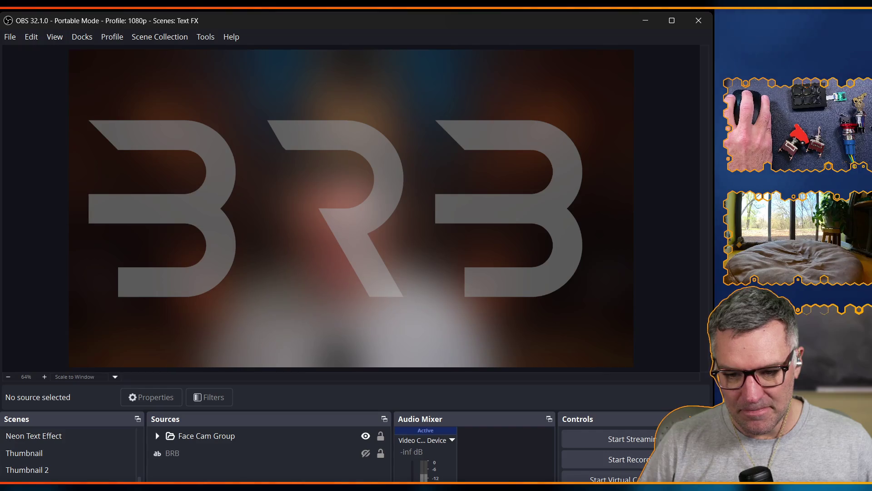
scroll(68, 453, "up", 5)
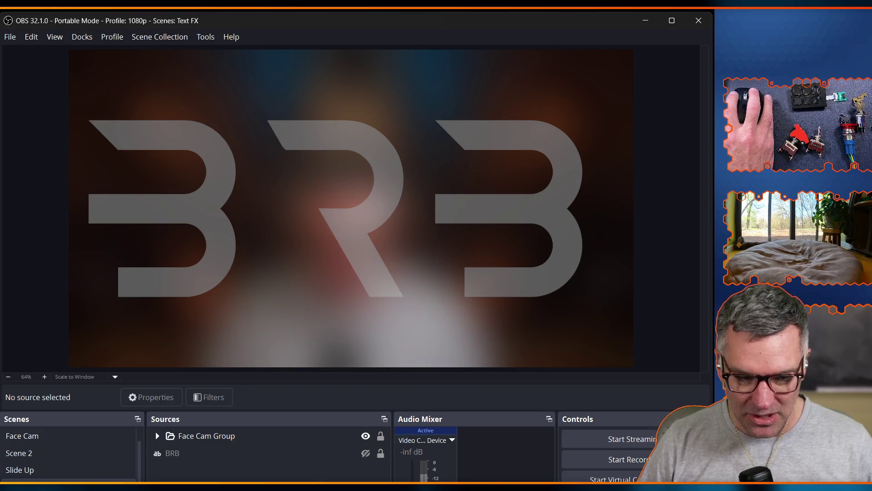
left_click(68, 480)
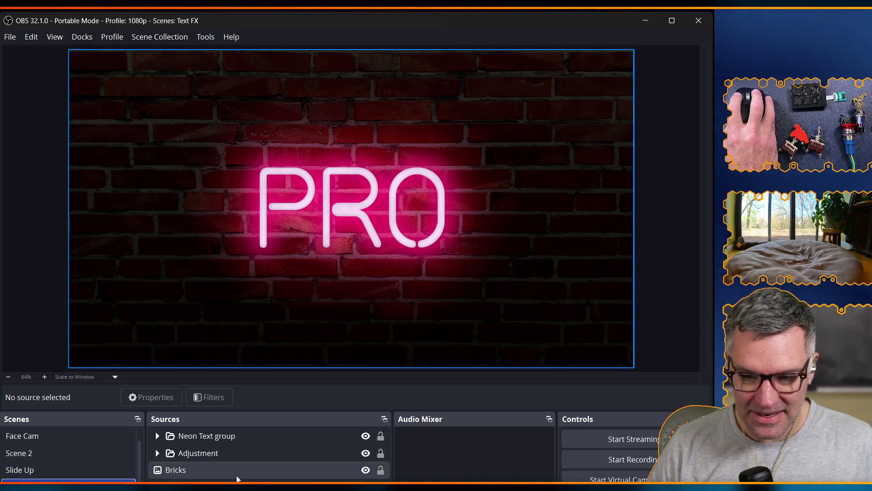
Select the NEON source in the Neon Text group and change its text to 1upCAD
left_click(158, 436)
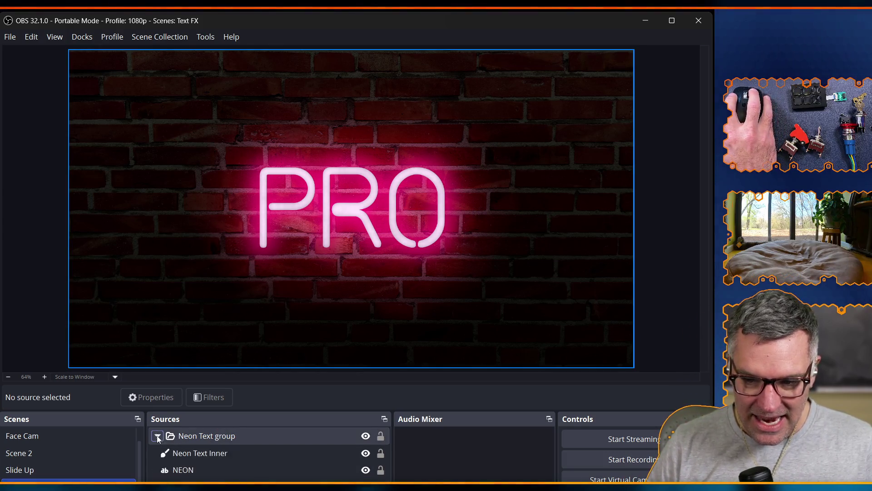
left_click(242, 465)
left_click(427, 393)
double_click(428, 394)
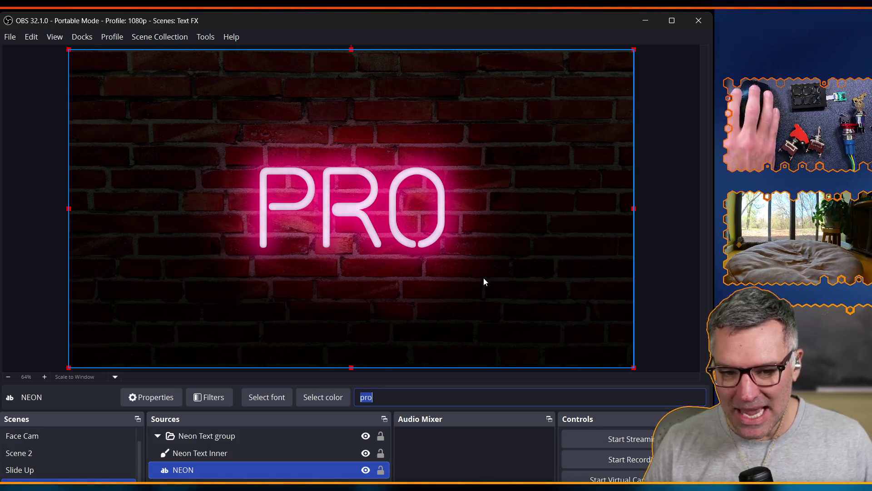
type("1U")
key("BackSpace")
type("upCAD")
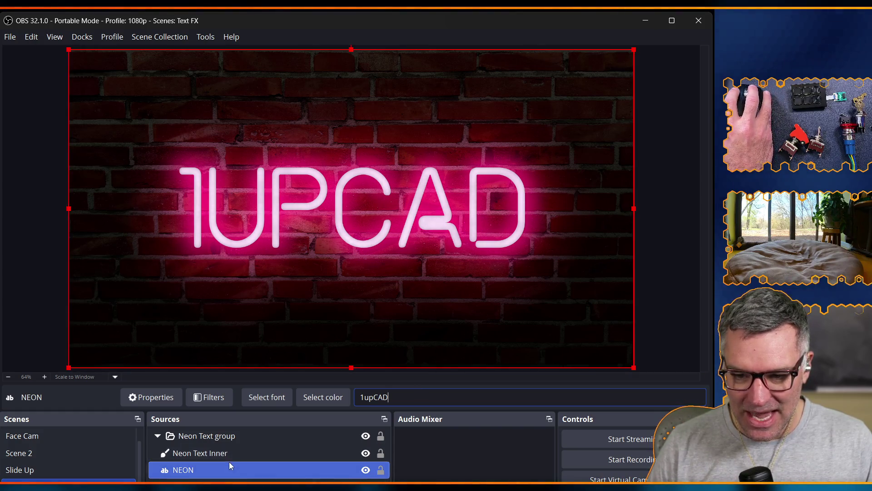
Replace the sign text with 'NEON', then retype it as lowercase 'neon'
double_click(399, 398)
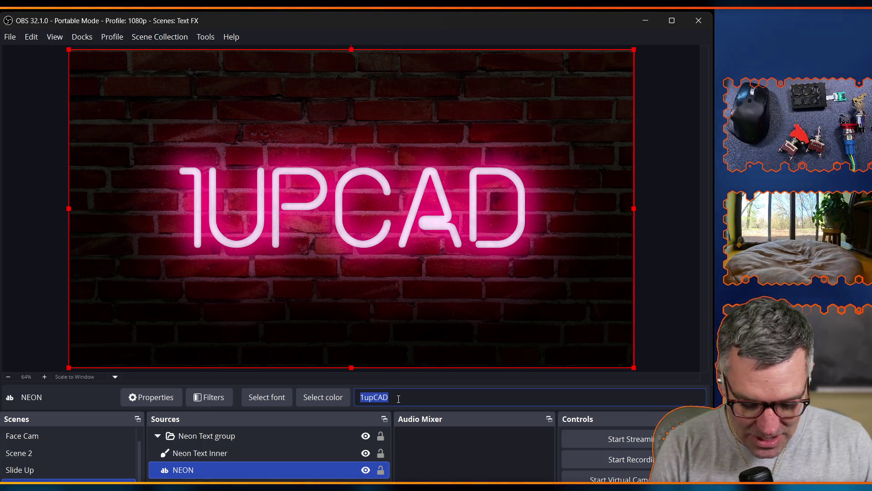
type("NEON")
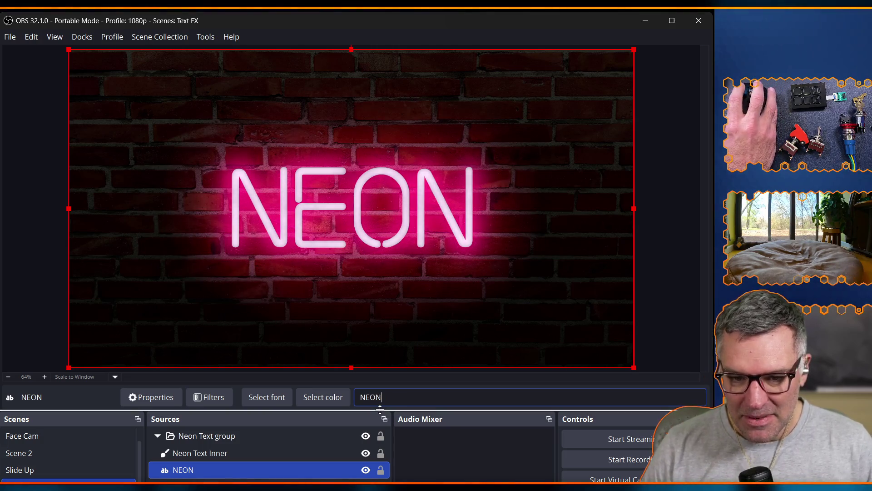
key("BackSpace")
key("BackSpace")
key("BackSpace")
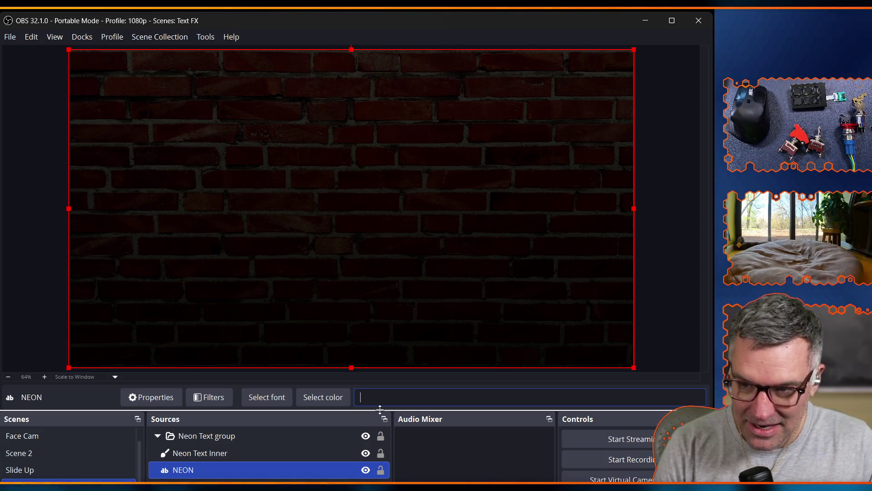
type("neon")
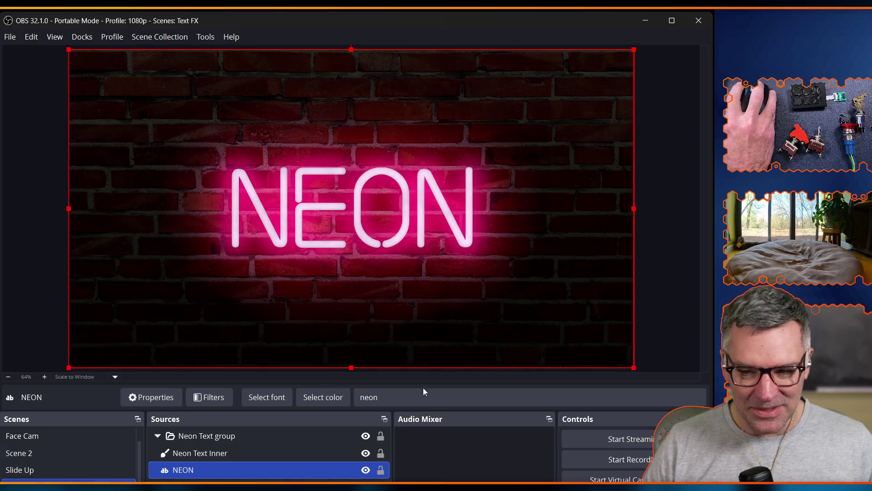
Collapse the Neon Text group and toggle Glow 2 off and on to compare
left_click(191, 436)
left_click(157, 436)
left_click(200, 452)
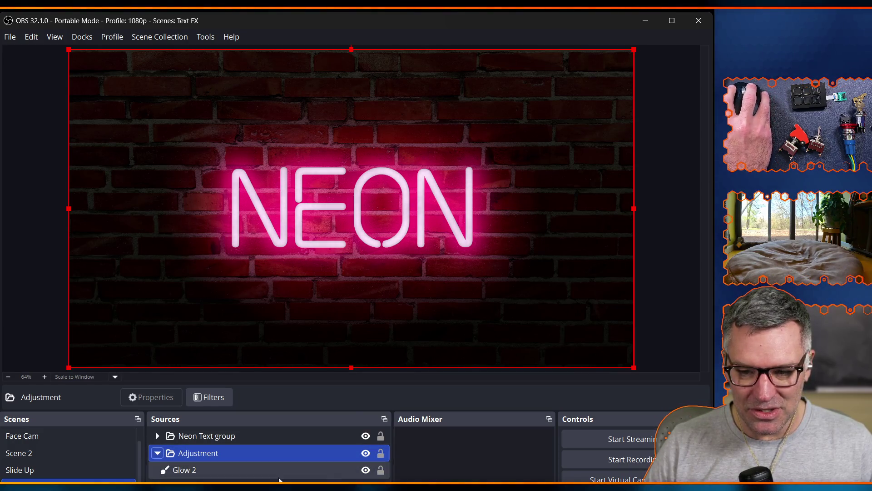
left_click(366, 470)
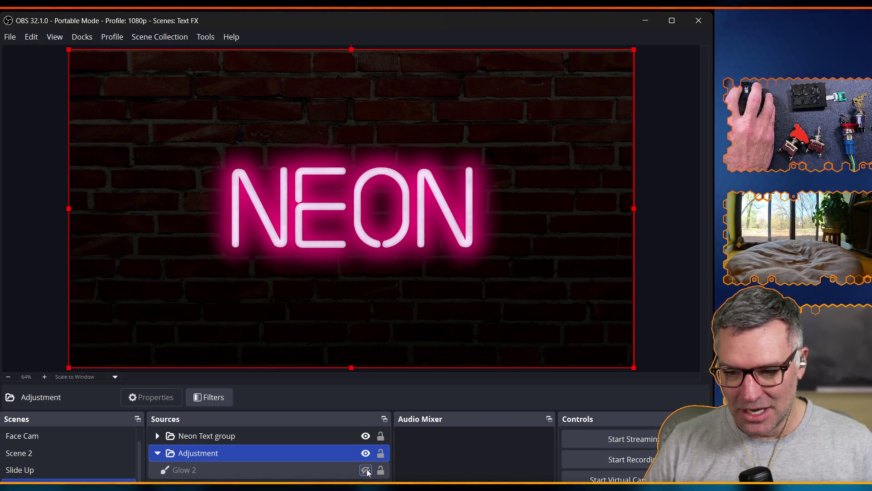
left_click(367, 470)
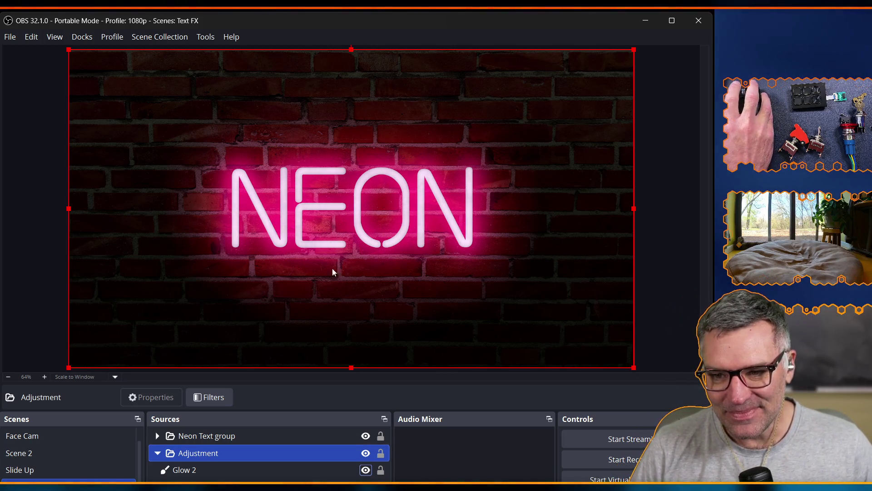
Set the preview to Canvas size, collapse the Adjustment group, and move to the thumbnail scene
left_click(75, 377)
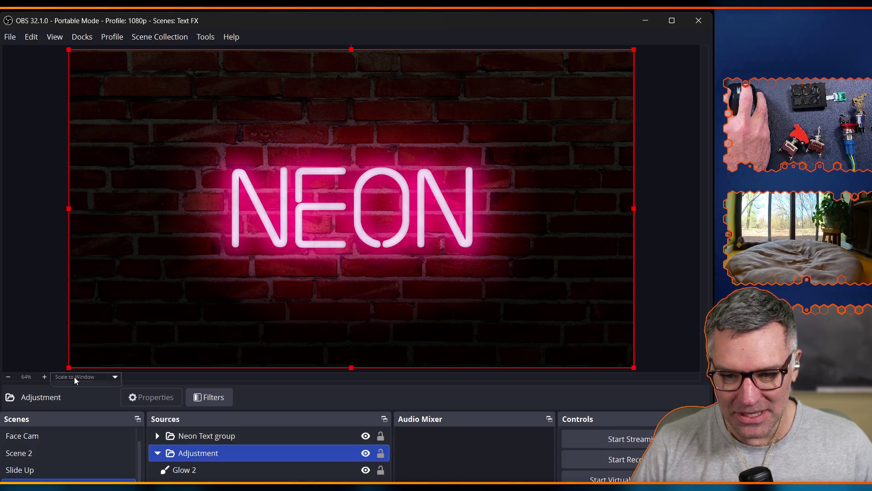
left_click(75, 403)
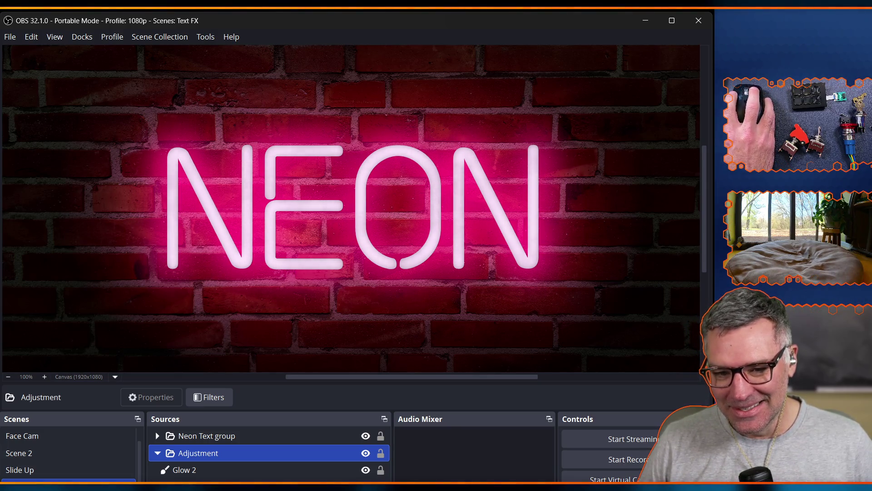
left_click(187, 487)
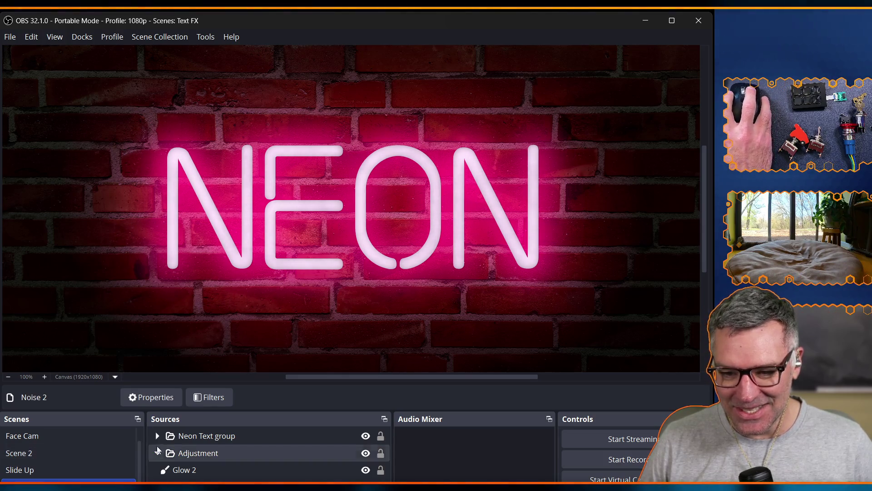
left_click(157, 453)
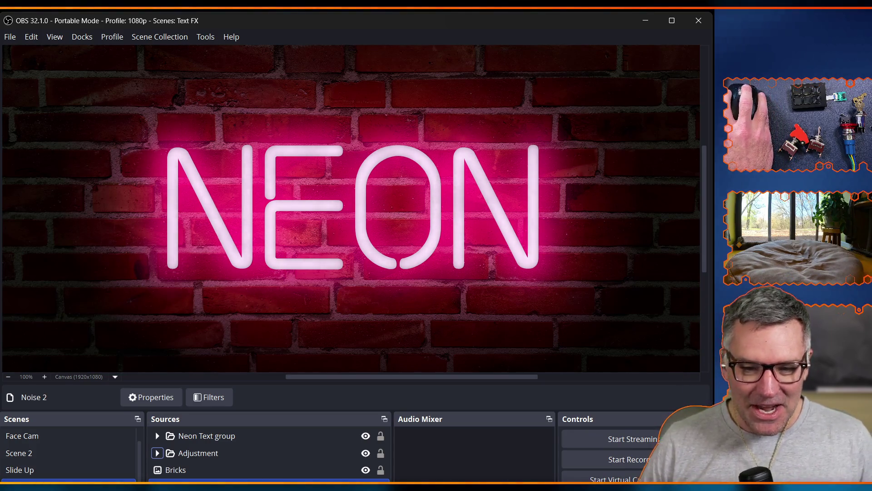
key("Down")
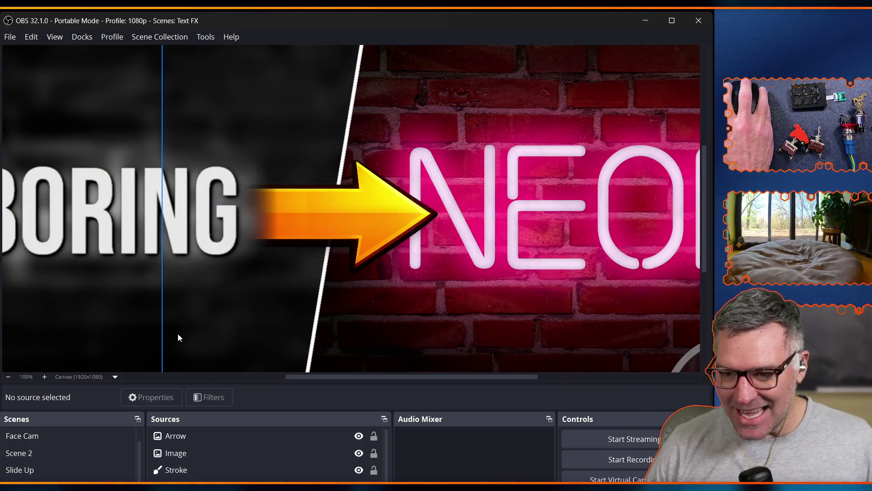
Try Fit and Canvas preview sizes, then scroll-zoom the preview out to about 40%
left_click(89, 376)
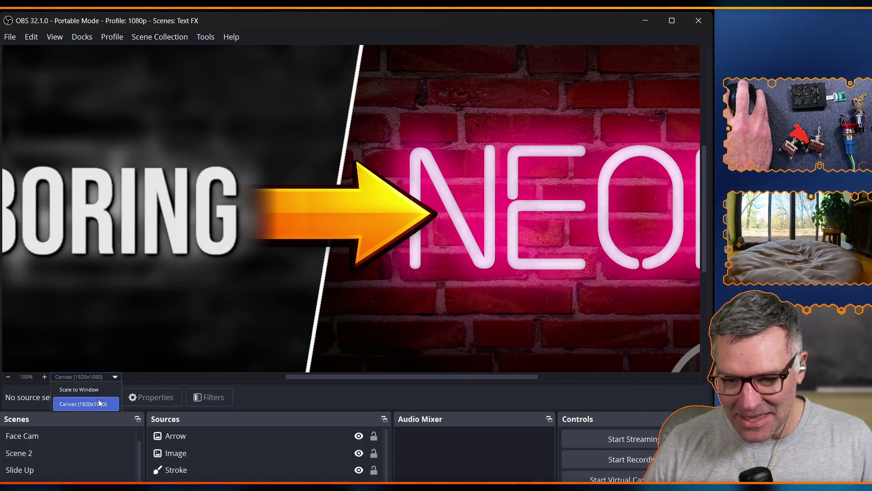
left_click(99, 399)
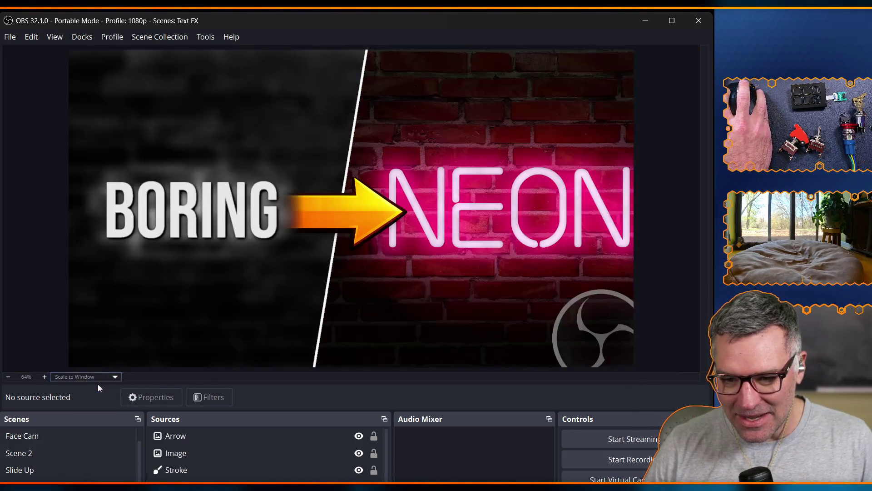
left_click(39, 275)
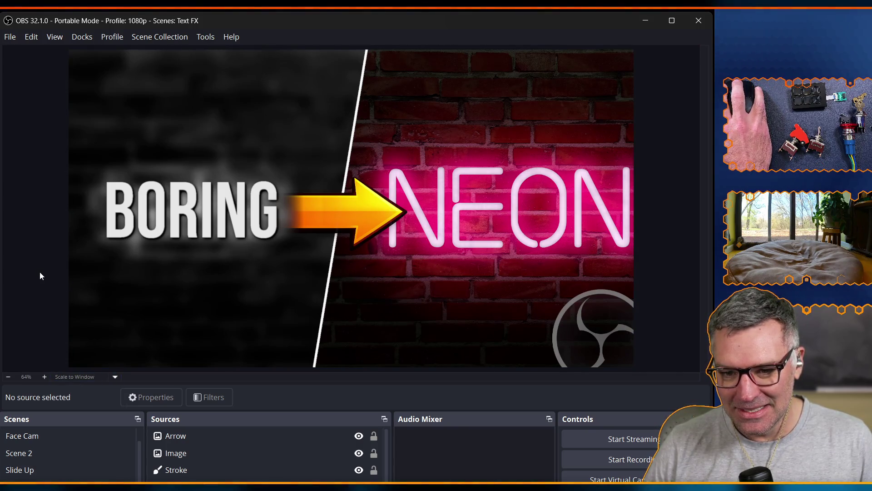
left_click(73, 376)
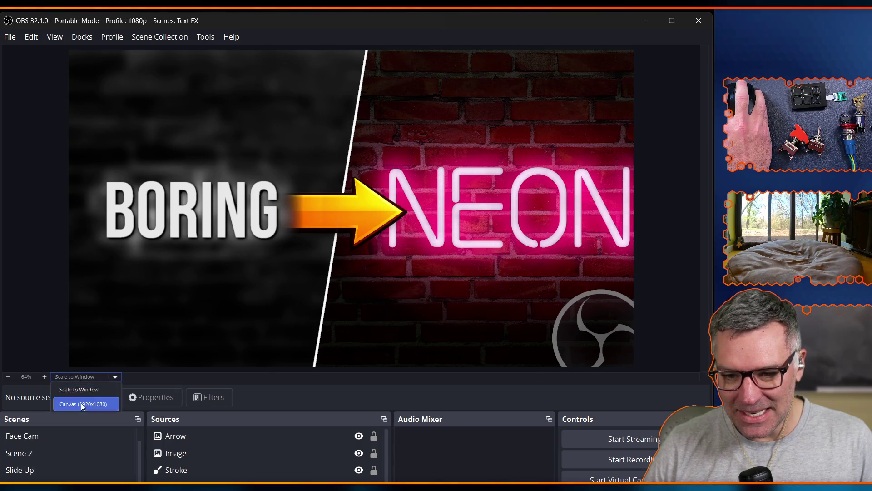
left_click(82, 404)
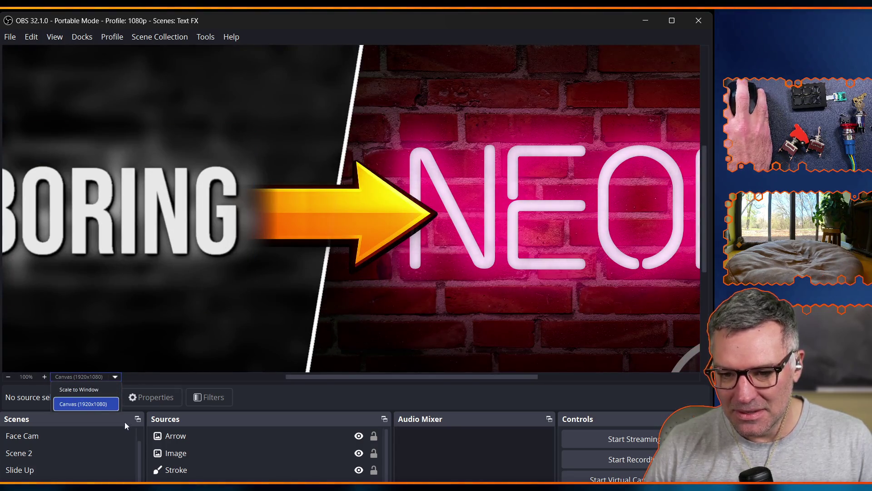
left_click(313, 287)
scroll(313, 286, "down", 7)
scroll(316, 297, "down", 1)
left_click(325, 346)
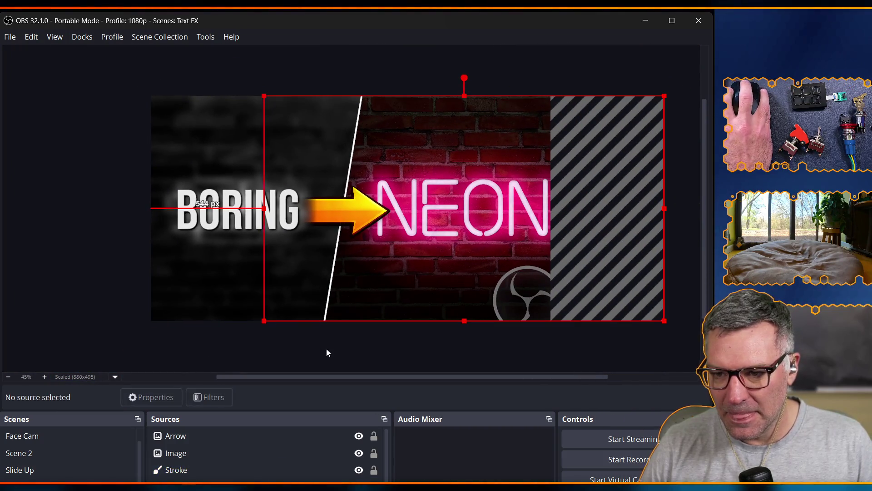
scroll(321, 351, "down", 1)
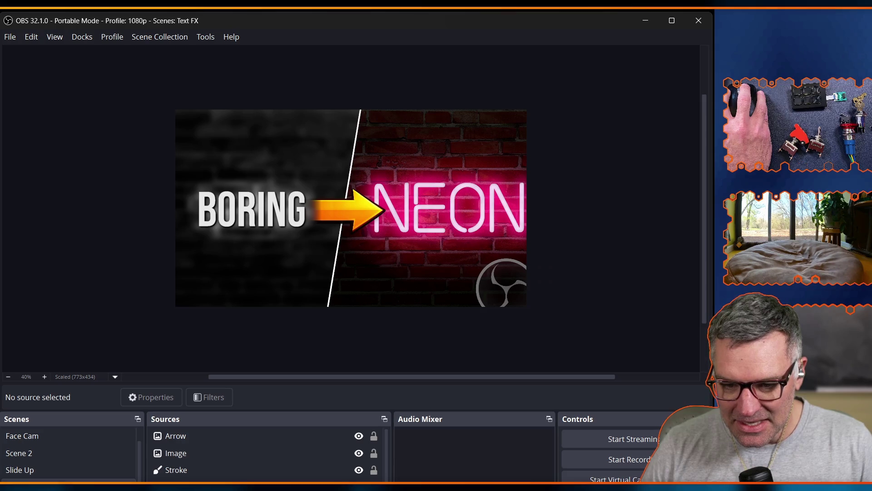
Switch to the neon bricks scene and change the NEON source's text to PRO
left_click(68, 480)
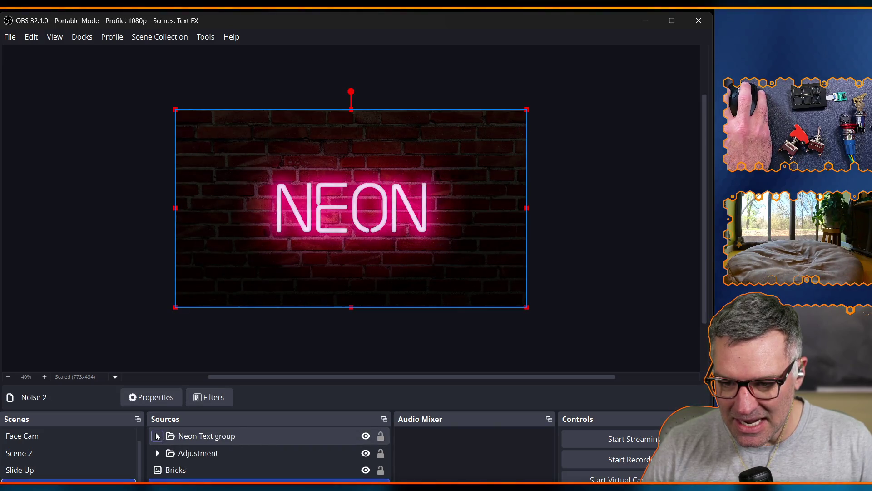
left_click(216, 471)
double_click(392, 393)
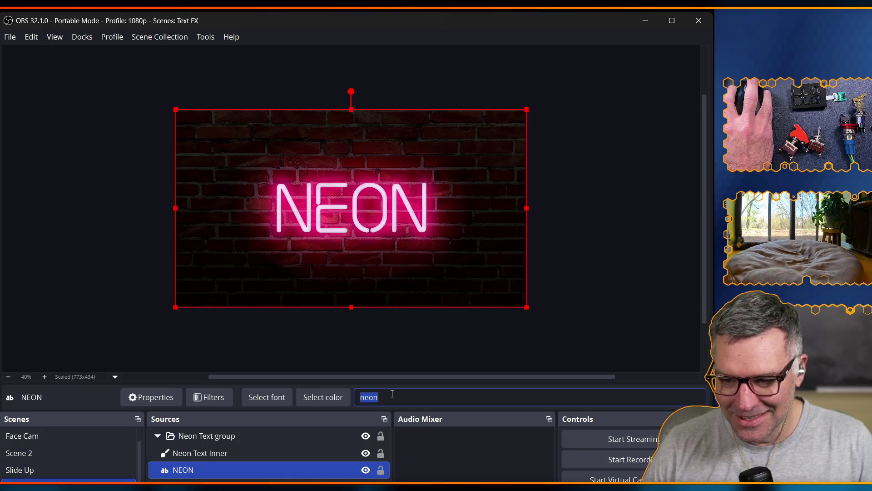
type("PRO")
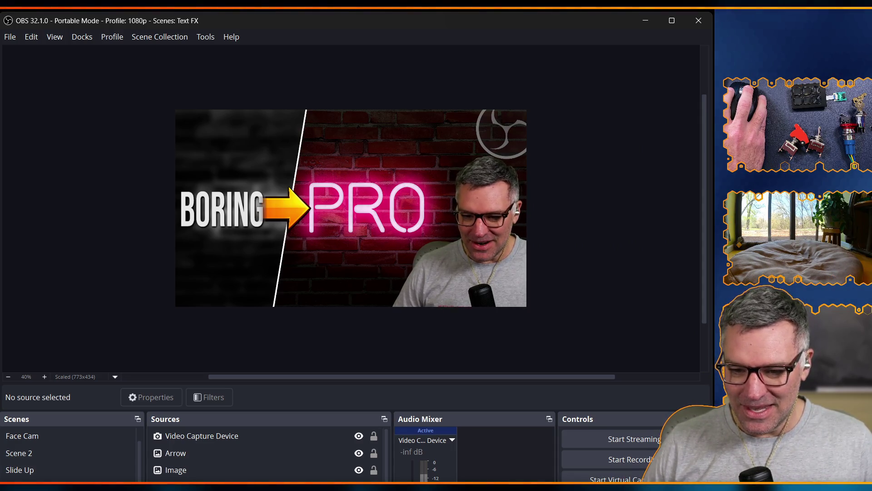
left_click(248, 470)
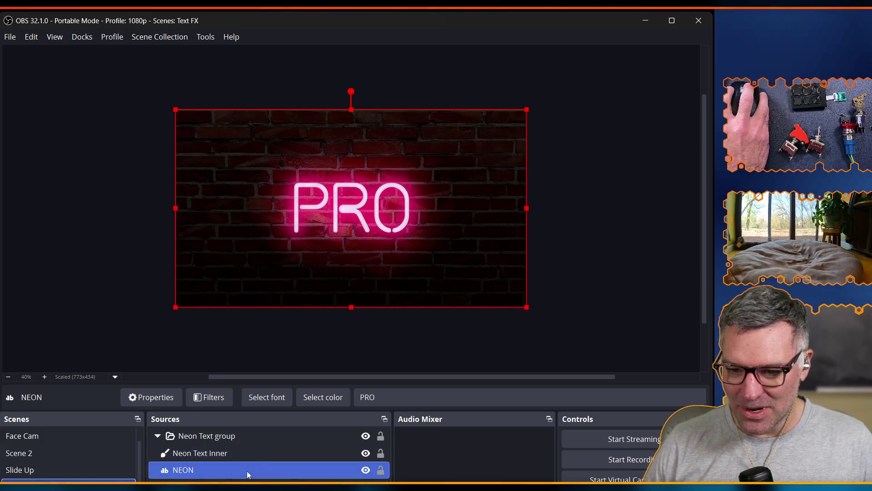
In the NEON text properties, enter MULTI and PASS on two lines, then close with Escape
left_click(422, 391)
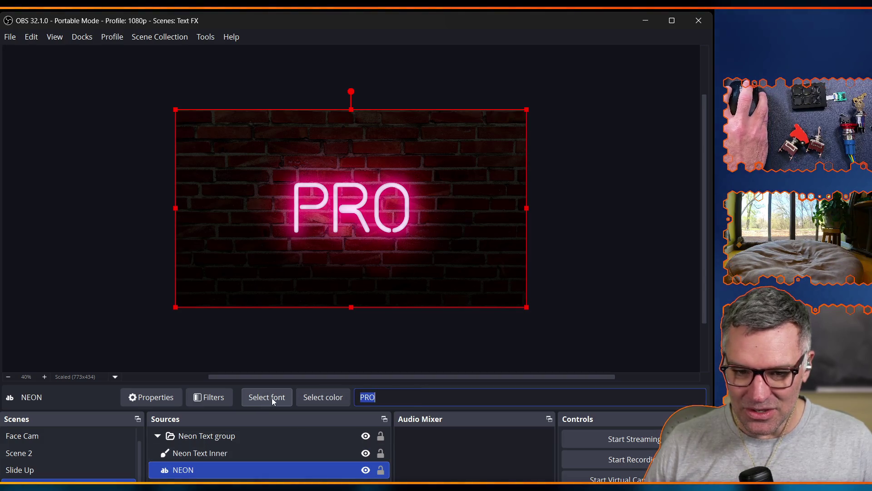
left_click(167, 400)
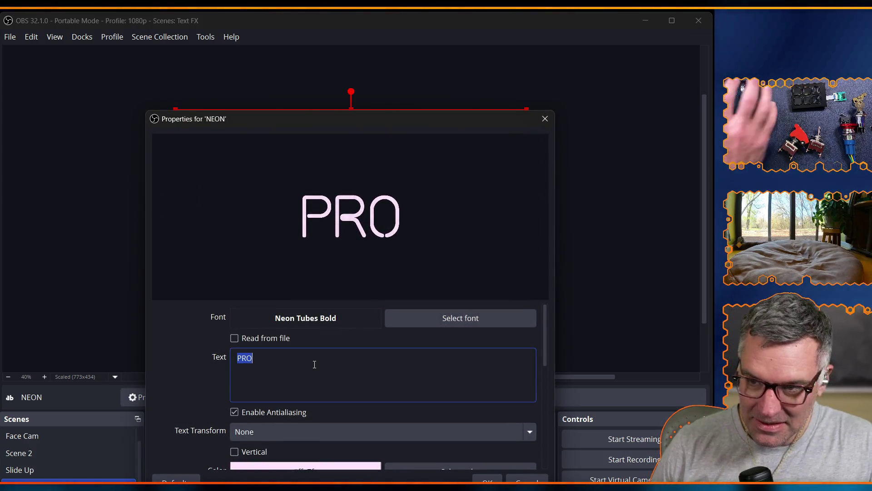
left_click_drag(379, 122, 392, 416)
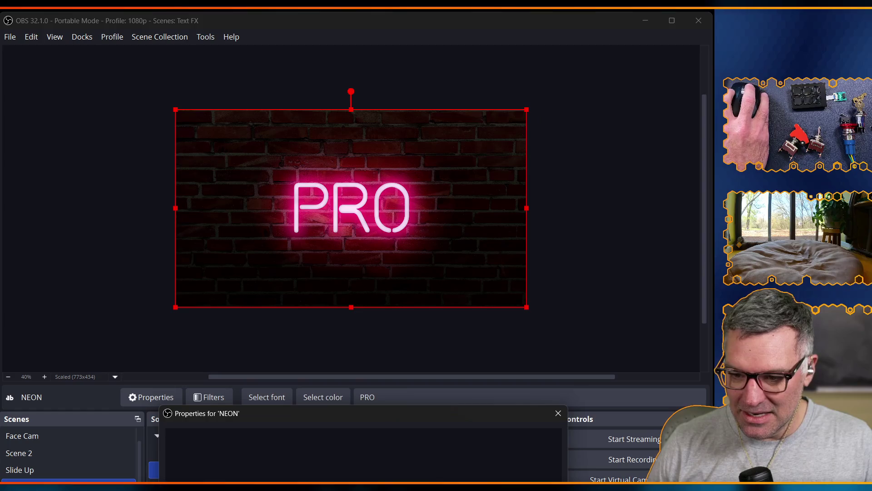
type("MULTI")
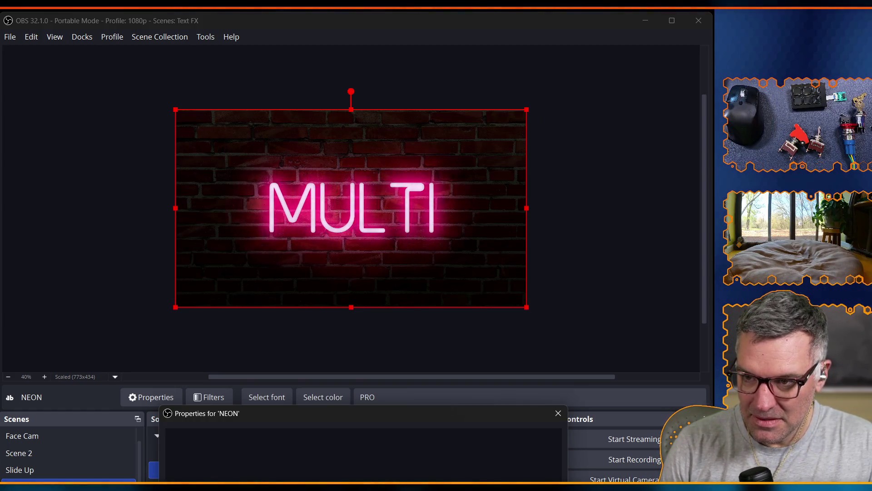
key("Return")
type("PASS")
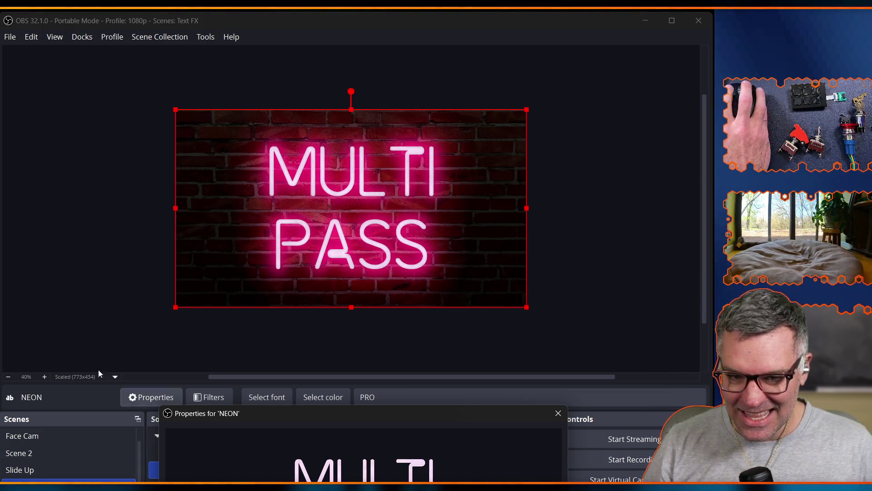
left_click(94, 287)
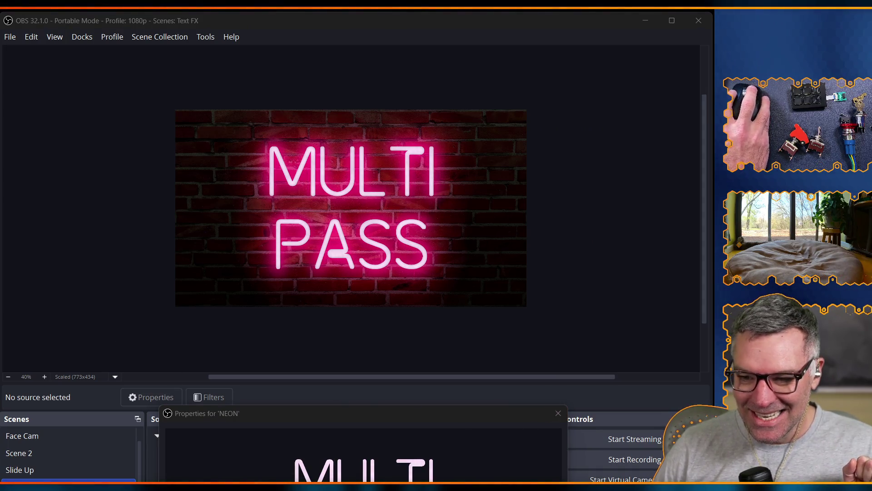
key("Escape")
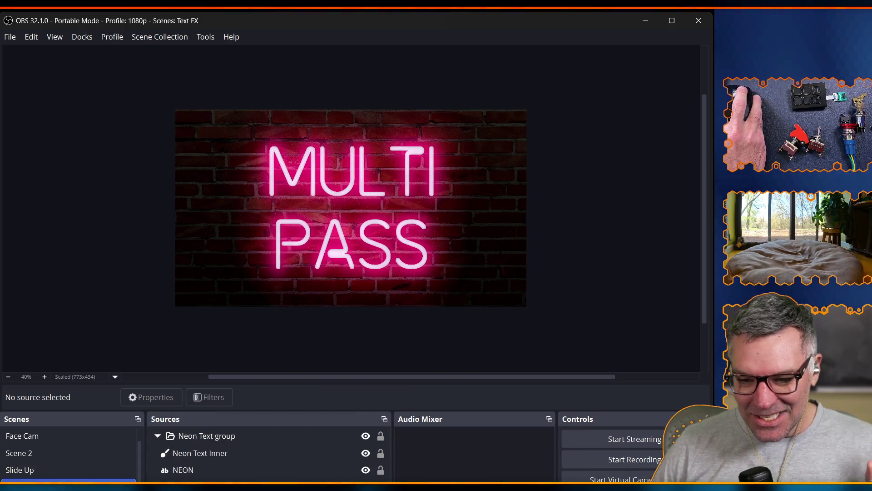
Switch to the thumbnail scene showing BORING, the arrow, MULTI PASS and the face cam
key("Down")
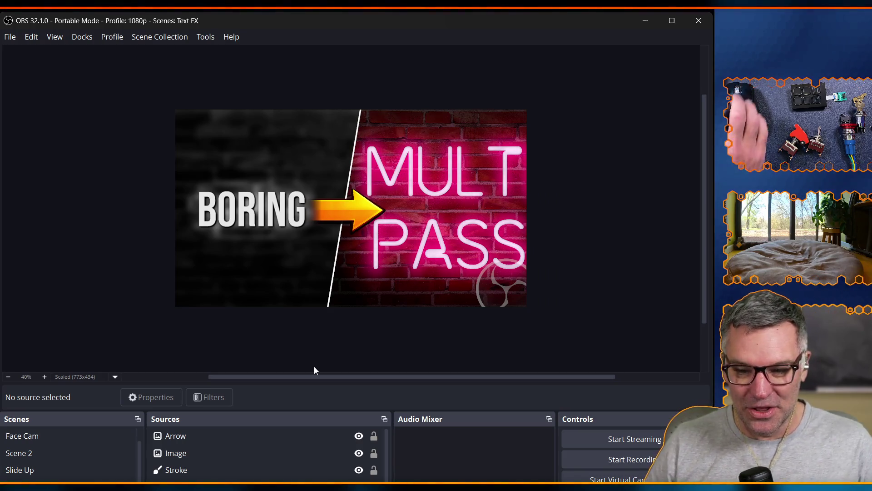
scroll(218, 468, "down", 1)
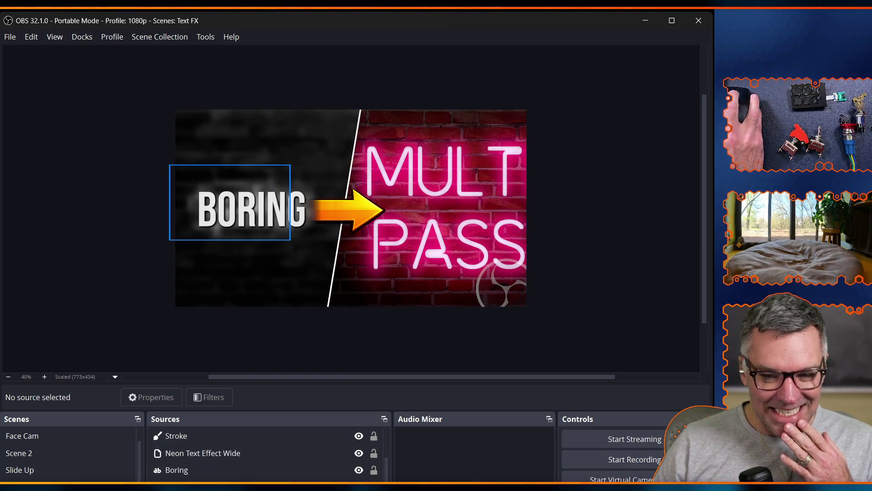
scroll(245, 475, "up", 1)
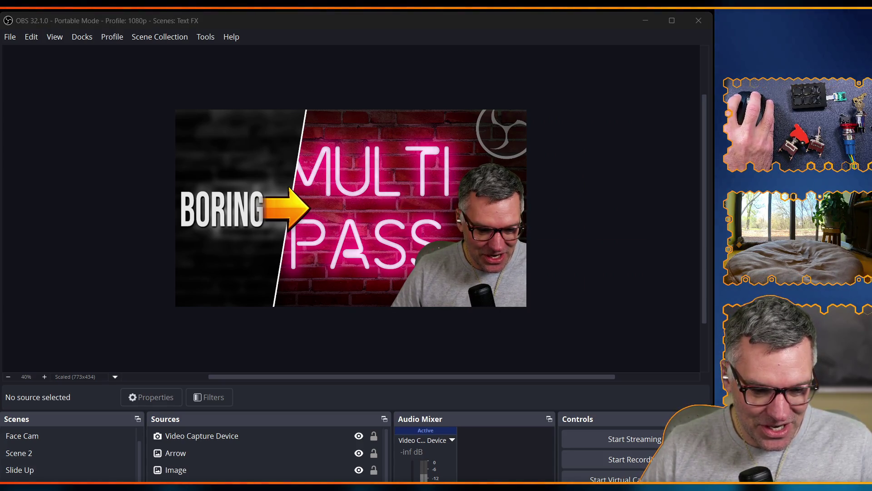
mouse_move(0, 68)
left_mouse_down()
mouse_move(339, 68)
mouse_move(401, 15)
mouse_move(349, 12)
mouse_move(356, 7)
mouse_move(182, 387)
left_mouse_up()
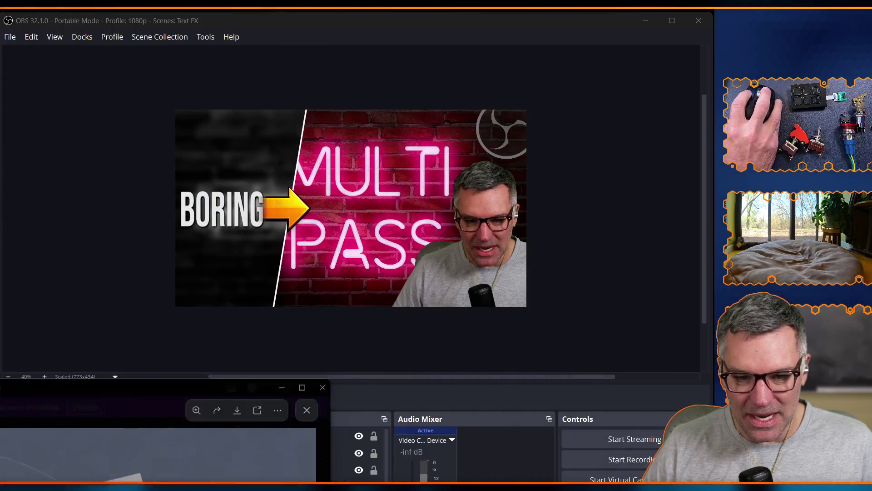
key("alt+Tab")
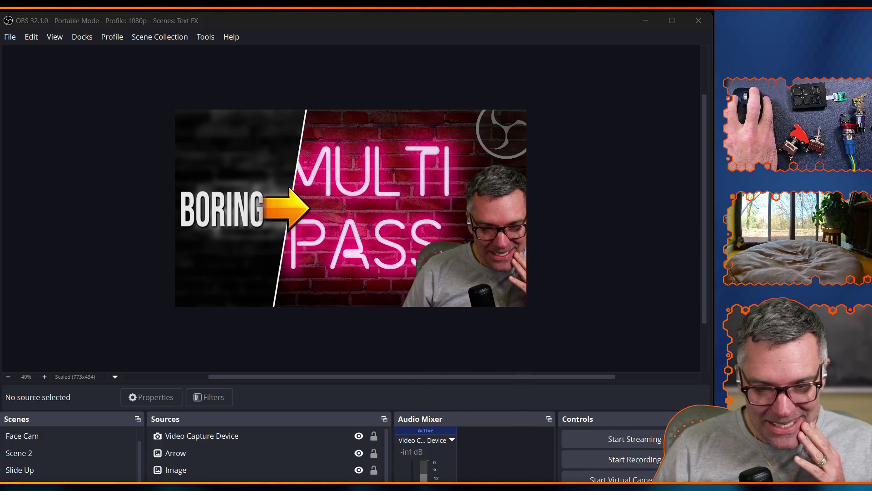
mouse_move(0, 24)
left_mouse_down()
mouse_move(183, 20)
mouse_move(184, 31)
left_mouse_up()
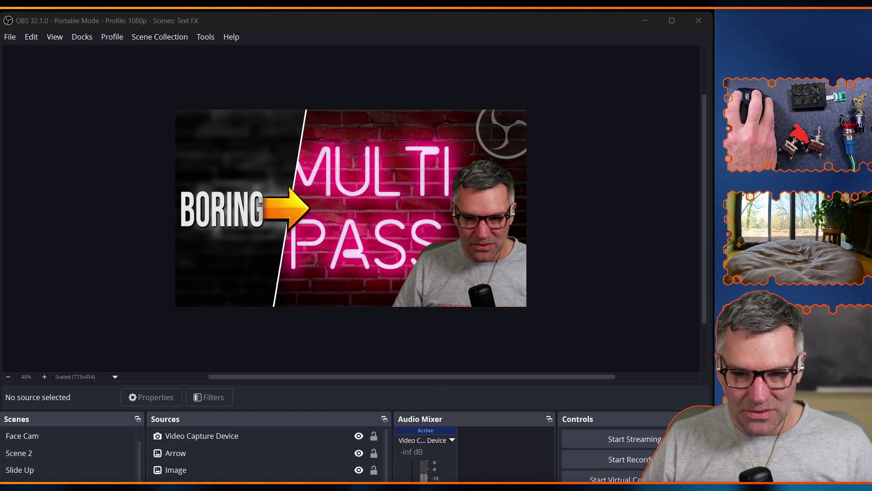
key("alt+Tab")
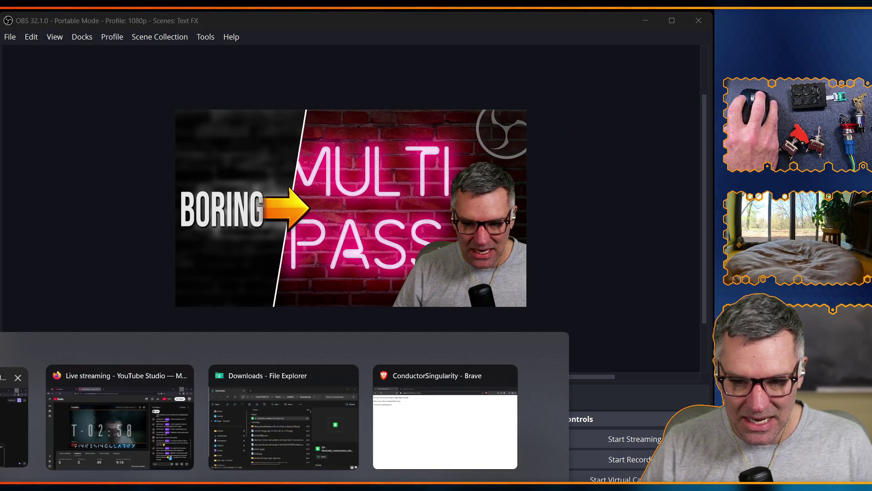
left_click(18, 377)
key("alt+Tab")
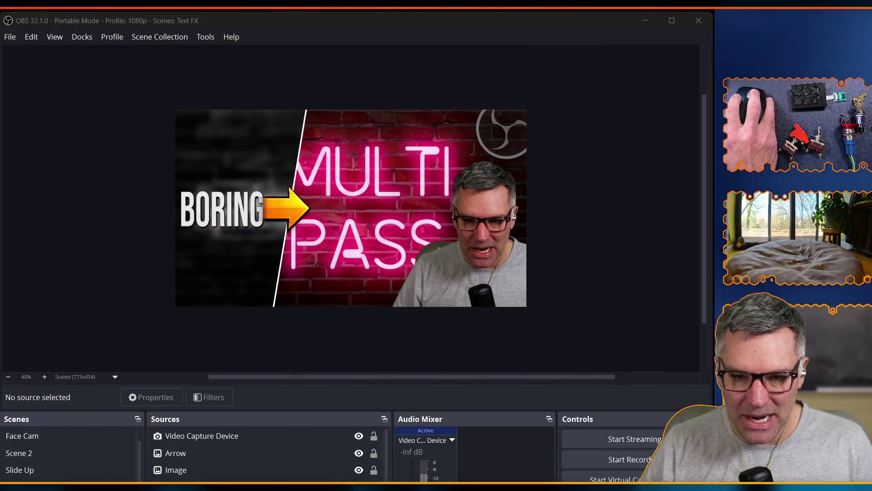